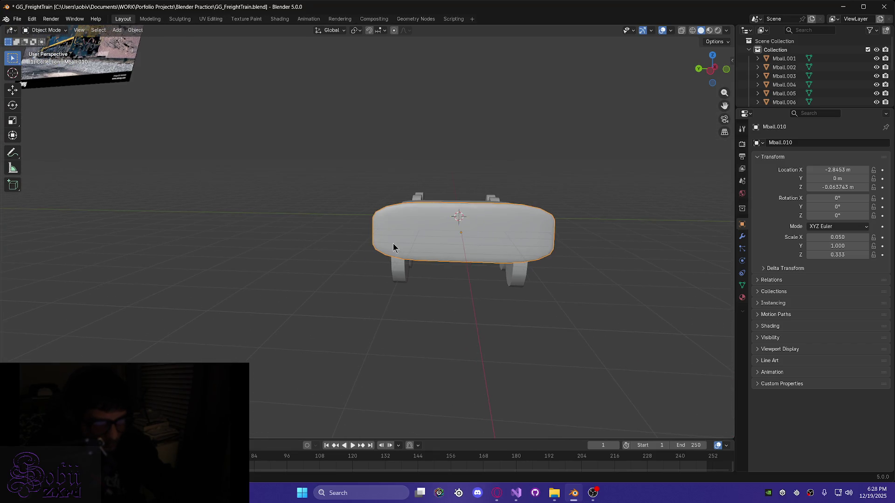
Narrow the Mball.010 plate by setting its Y scale to 0.85
{"action": "scroll", "coordinate": [394, 242], "scroll_direction": "up", "scroll_amount": 5}
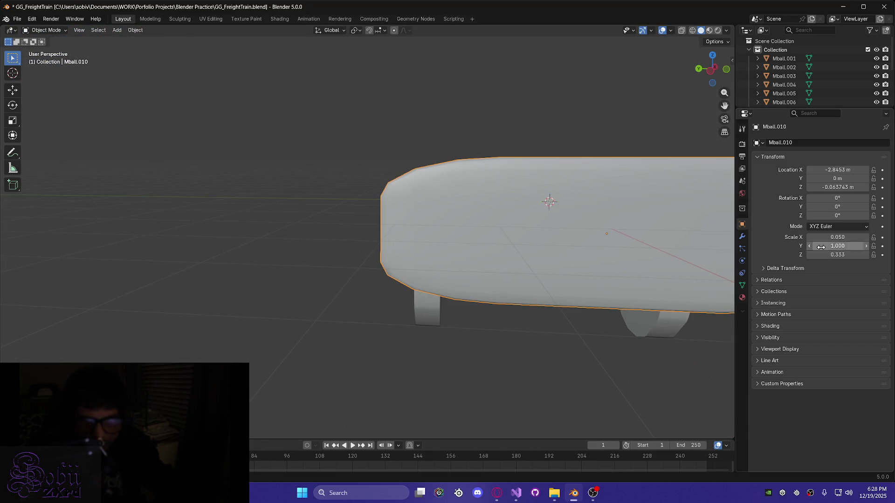
{"action": "mouse_move", "coordinate": [493, 340]}
{"action": "middle_mouse_down"}
{"action": "mouse_move", "coordinate": [499, 332]}
{"action": "mouse_move", "coordinate": [562, 339]}
{"action": "mouse_move", "coordinate": [498, 329]}
{"action": "mouse_move", "coordinate": [485, 356]}
{"action": "mouse_move", "coordinate": [494, 362]}
{"action": "middle_mouse_up"}
{"action": "scroll", "coordinate": [508, 334], "scroll_direction": "down", "scroll_amount": 3}
{"action": "left_click", "coordinate": [848, 246]}
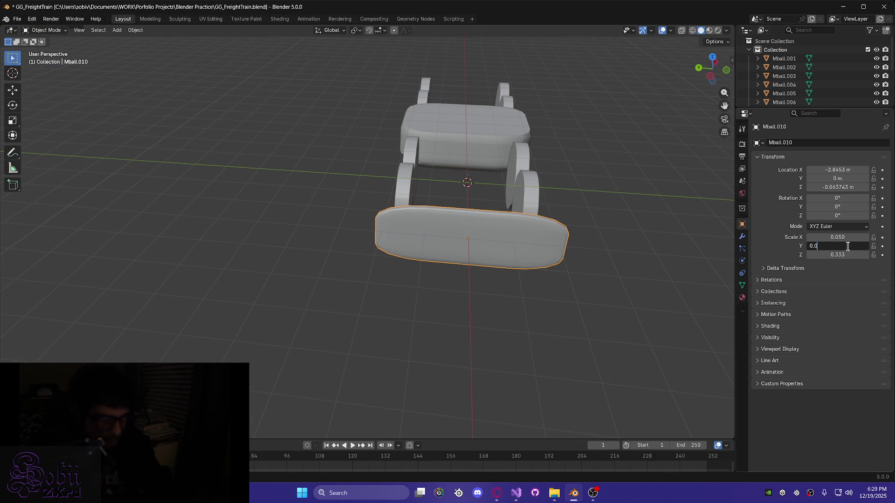
{"action": "type", "text": "85"}
{"action": "key", "text": "Return"}
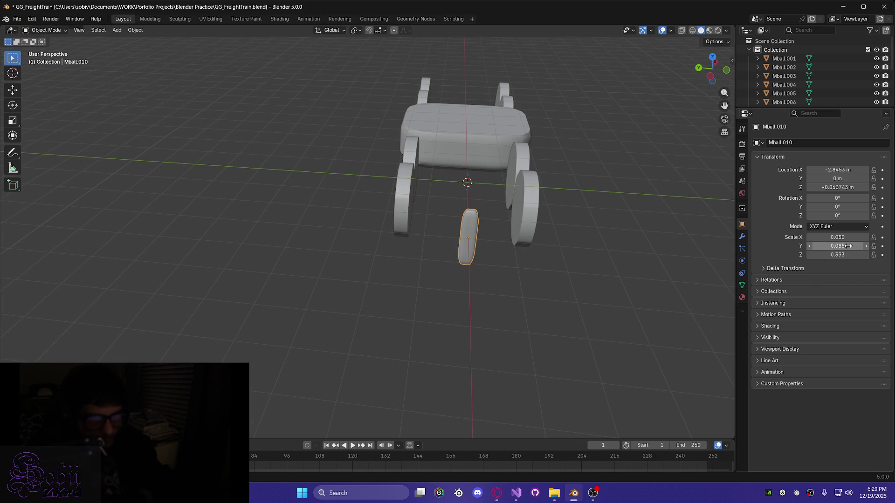
{"action": "left_click", "coordinate": [844, 246]}
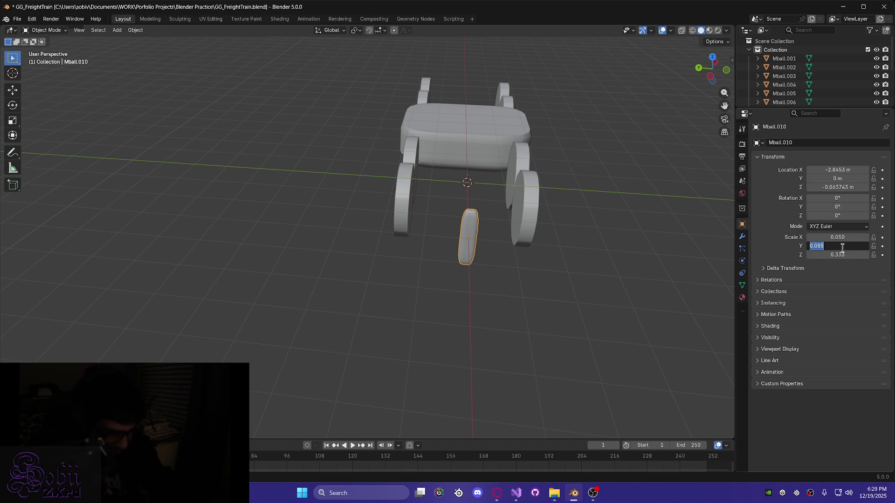
{"action": "type", "text": "0.85"}
{"action": "key", "text": "Return"}
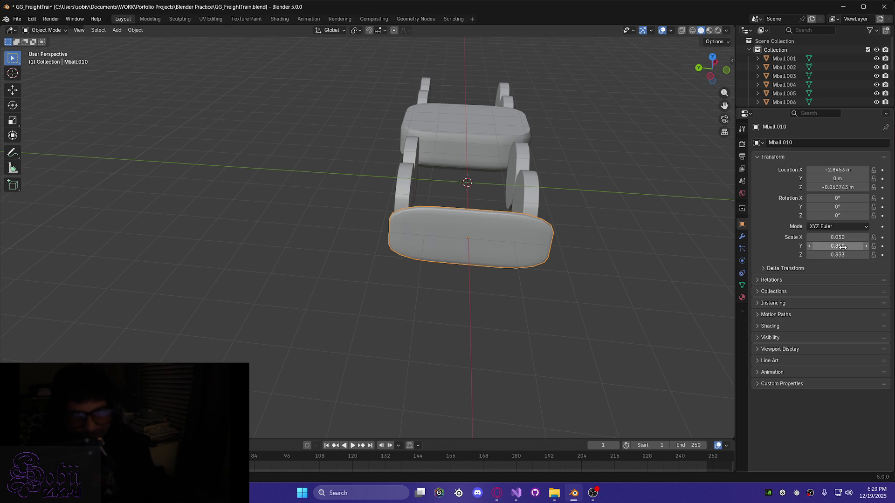
{"action": "mouse_move", "coordinate": [452, 304]}
{"action": "middle_mouse_down"}
{"action": "mouse_move", "coordinate": [480, 300]}
{"action": "mouse_move", "coordinate": [470, 330]}
{"action": "mouse_move", "coordinate": [452, 297]}
{"action": "mouse_move", "coordinate": [460, 306]}
{"action": "mouse_move", "coordinate": [449, 334]}
{"action": "mouse_move", "coordinate": [469, 359]}
{"action": "mouse_move", "coordinate": [454, 278]}
{"action": "mouse_move", "coordinate": [489, 247]}
{"action": "mouse_move", "coordinate": [437, 208]}
{"action": "mouse_move", "coordinate": [387, 240]}
{"action": "mouse_move", "coordinate": [357, 237]}
{"action": "middle_mouse_up"}
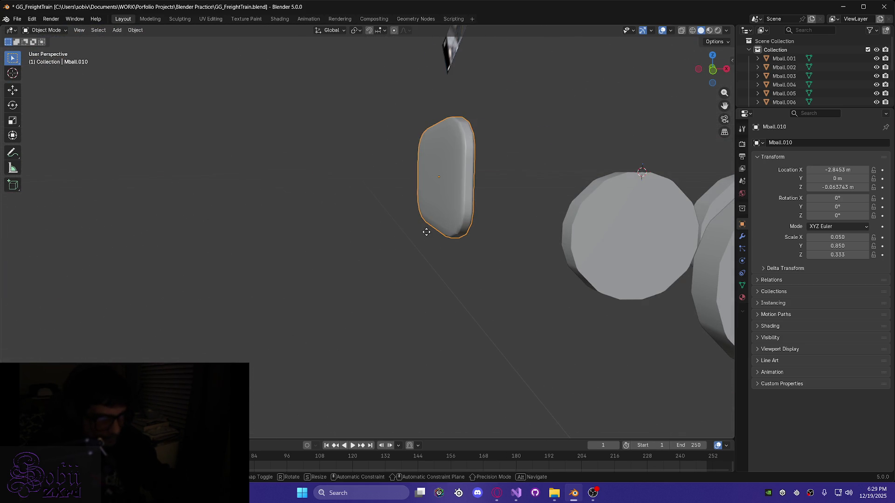
Lower the plate along Z to about -0.73782 m
{"action": "key", "text": "g"}
{"action": "key", "text": "z"}
{"action": "left_click", "coordinate": [433, 286]}
{"action": "mouse_move", "coordinate": [434, 285]}
{"action": "middle_mouse_down"}
{"action": "mouse_move", "coordinate": [493, 270]}
{"action": "mouse_move", "coordinate": [492, 280]}
{"action": "mouse_move", "coordinate": [443, 250]}
{"action": "mouse_move", "coordinate": [392, 278]}
{"action": "mouse_move", "coordinate": [397, 256]}
{"action": "middle_mouse_up"}
{"action": "key", "text": "g"}
{"action": "key", "text": "z"}
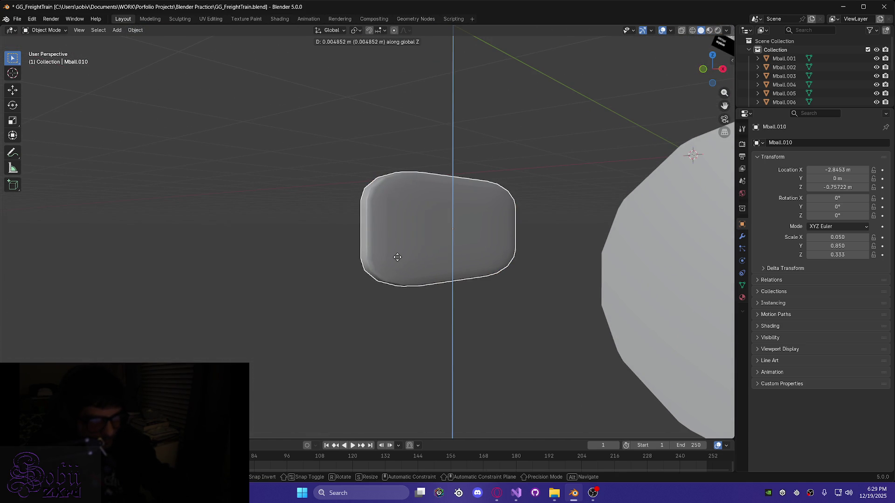
{"action": "left_click", "coordinate": [394, 256]}
{"action": "mouse_move", "coordinate": [399, 260]}
{"action": "middle_mouse_down"}
{"action": "mouse_move", "coordinate": [416, 274]}
{"action": "mouse_move", "coordinate": [450, 275]}
{"action": "mouse_move", "coordinate": [442, 276]}
{"action": "middle_mouse_up"}
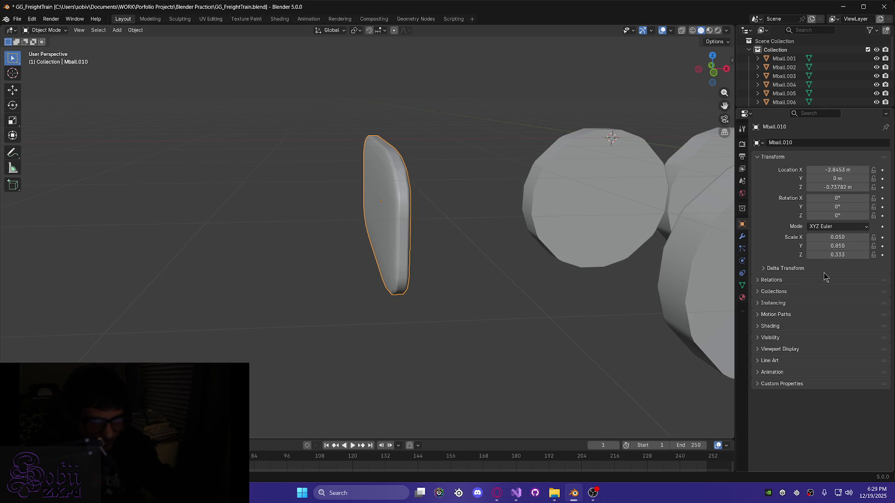
Thin the plate to X scale 0.013, undoing a trial Z scale, and enter Edit Mode
{"action": "left_click", "coordinate": [844, 255]}
{"action": "type", "text": "0.05"}
{"action": "key", "text": "Return"}
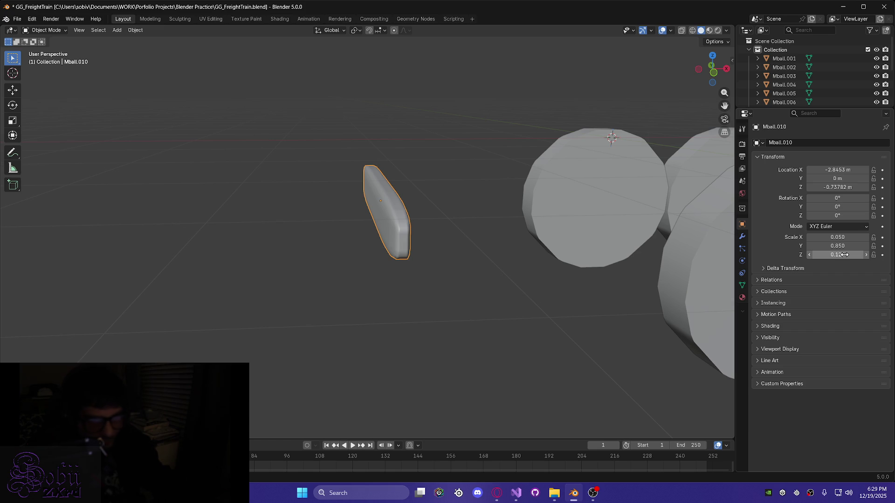
{"action": "key", "text": "ctrl+z"}
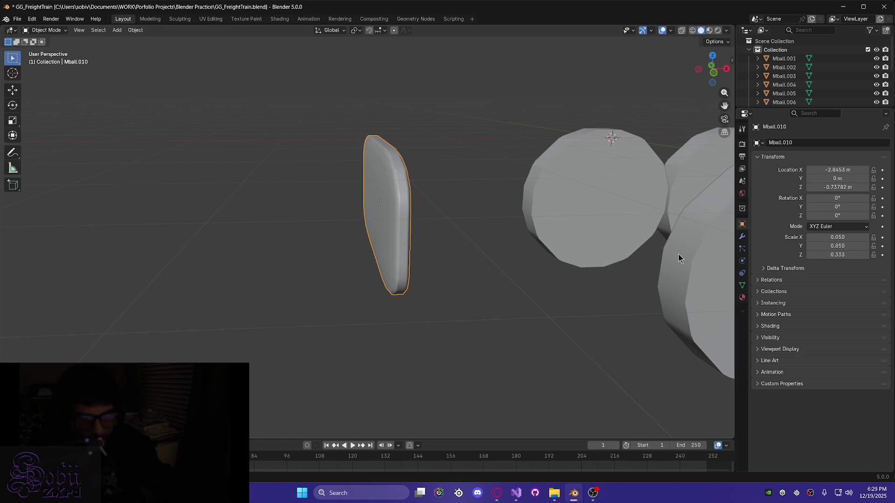
{"action": "left_click", "coordinate": [838, 246]}
{"action": "left_click", "coordinate": [835, 237]}
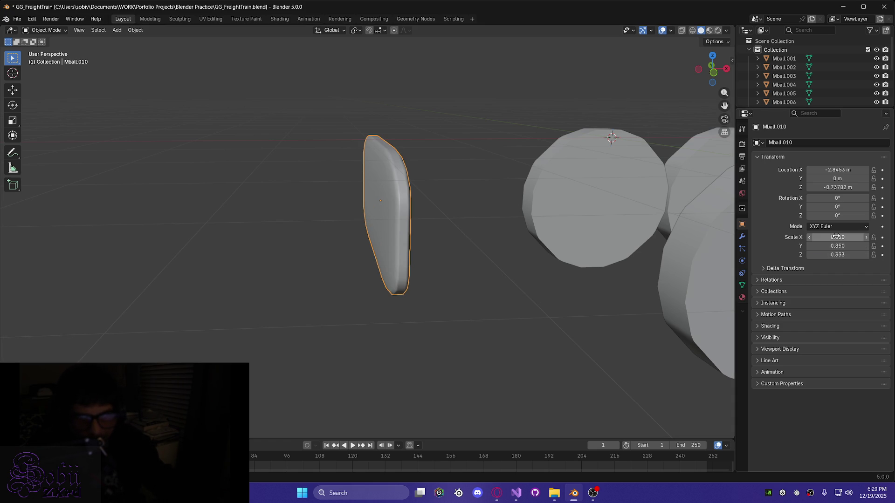
{"action": "type", "text": "0.0125"}
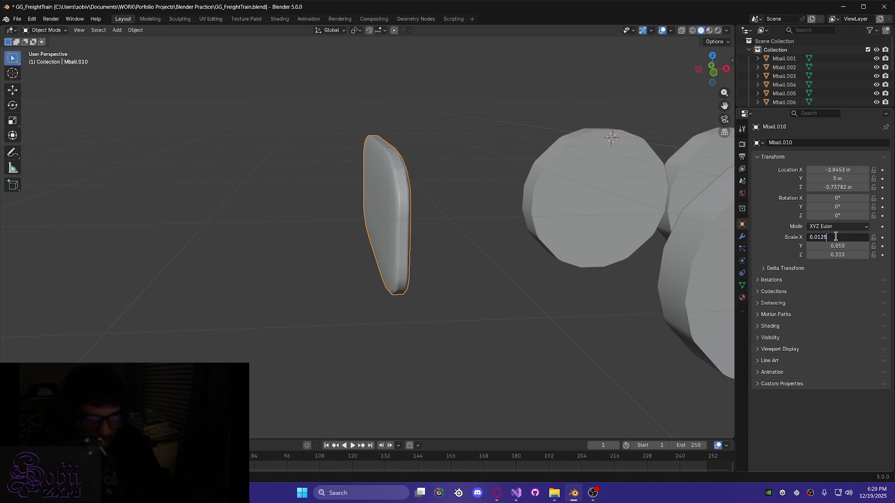
{"action": "key", "text": "Return"}
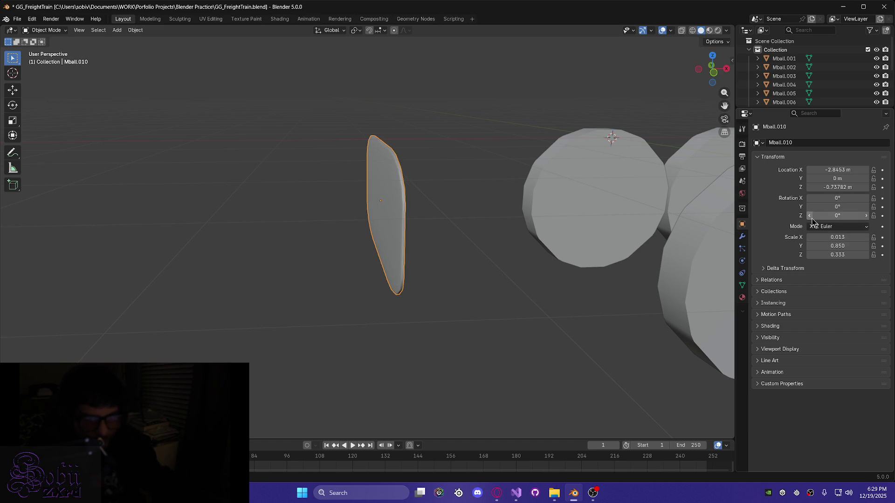
{"action": "mouse_move", "coordinate": [397, 228]}
{"action": "middle_mouse_down"}
{"action": "mouse_move", "coordinate": [423, 250]}
{"action": "mouse_move", "coordinate": [402, 280]}
{"action": "mouse_move", "coordinate": [536, 266]}
{"action": "mouse_move", "coordinate": [373, 306]}
{"action": "mouse_move", "coordinate": [509, 216]}
{"action": "mouse_move", "coordinate": [396, 228]}
{"action": "mouse_move", "coordinate": [488, 255]}
{"action": "middle_mouse_up"}
{"action": "scroll", "coordinate": [351, 321], "scroll_direction": "up", "scroll_amount": 5}
{"action": "scroll", "coordinate": [487, 253], "scroll_direction": "down", "scroll_amount": 4}
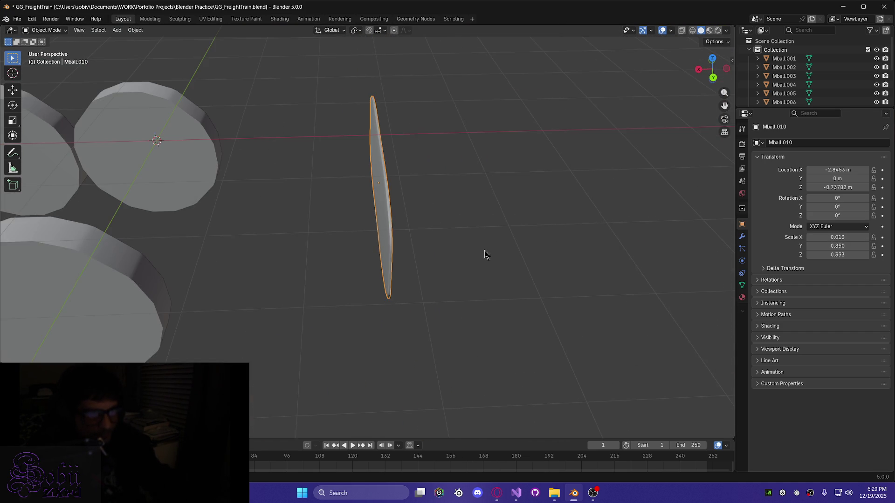
{"action": "key", "text": "Tab"}
{"action": "middle_click_drag", "start_coordinate": [414, 267], "coordinate": [450, 255]}
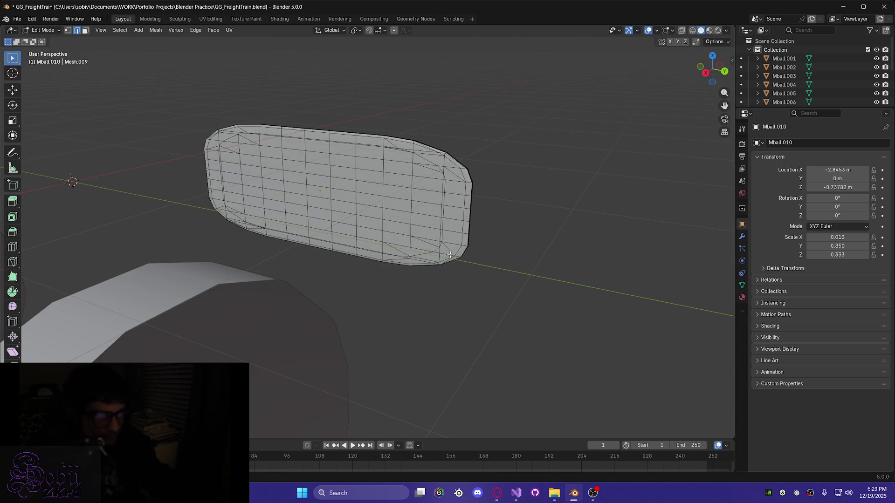
In face select mode, box-select the plate's end faces and delete them
{"action": "left_click", "coordinate": [86, 31]}
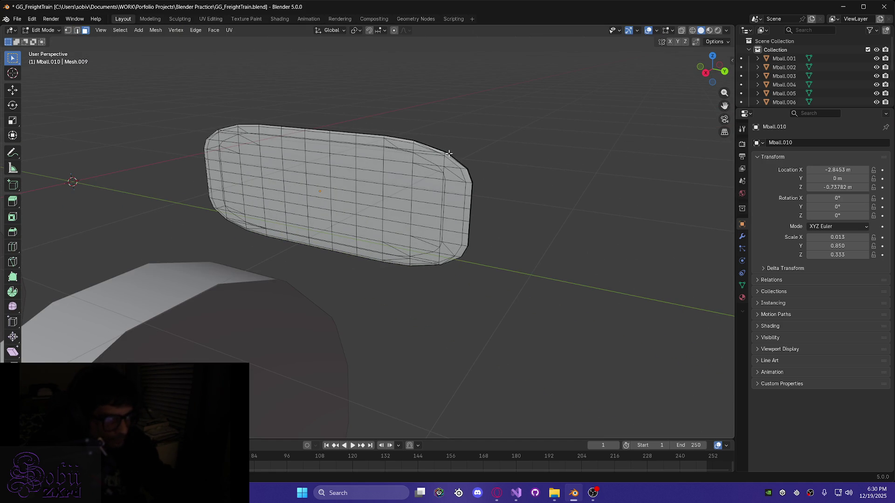
{"action": "left_click_drag", "start_coordinate": [450, 150], "coordinate": [471, 289]}
{"action": "mouse_move", "coordinate": [471, 289]}
{"action": "middle_mouse_down"}
{"action": "mouse_move", "coordinate": [377, 293]}
{"action": "mouse_move", "coordinate": [376, 276]}
{"action": "middle_mouse_up"}
{"action": "left_click_drag", "start_coordinate": [466, 194], "coordinate": [474, 262]}
{"action": "mouse_move", "coordinate": [474, 262]}
{"action": "middle_mouse_down"}
{"action": "mouse_move", "coordinate": [420, 213]}
{"action": "mouse_move", "coordinate": [455, 202]}
{"action": "mouse_move", "coordinate": [482, 261]}
{"action": "mouse_move", "coordinate": [498, 262]}
{"action": "mouse_move", "coordinate": [521, 240]}
{"action": "mouse_move", "coordinate": [349, 238]}
{"action": "mouse_move", "coordinate": [384, 246]}
{"action": "mouse_move", "coordinate": [401, 238]}
{"action": "middle_mouse_up"}
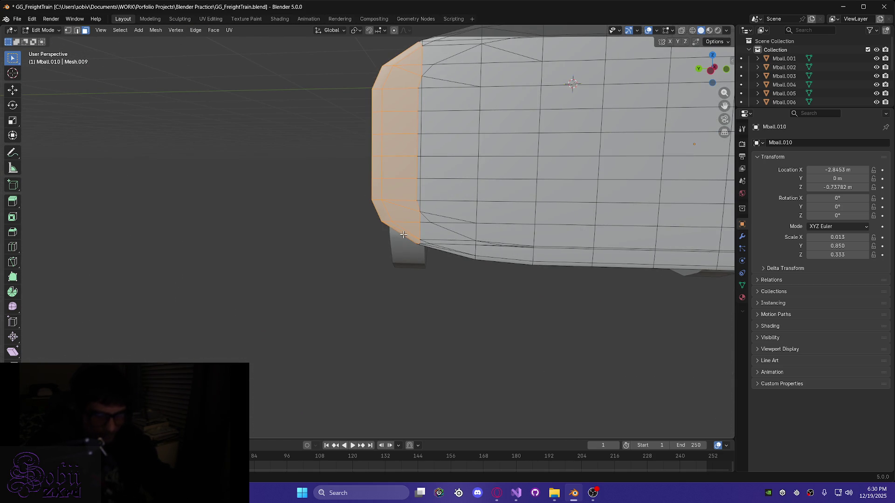
{"action": "key", "text": "x"}
{"action": "left_click", "coordinate": [398, 234]}
Delete the stray loose edges left at the opened end
{"action": "middle_click_drag", "start_coordinate": [398, 234], "coordinate": [411, 215]}
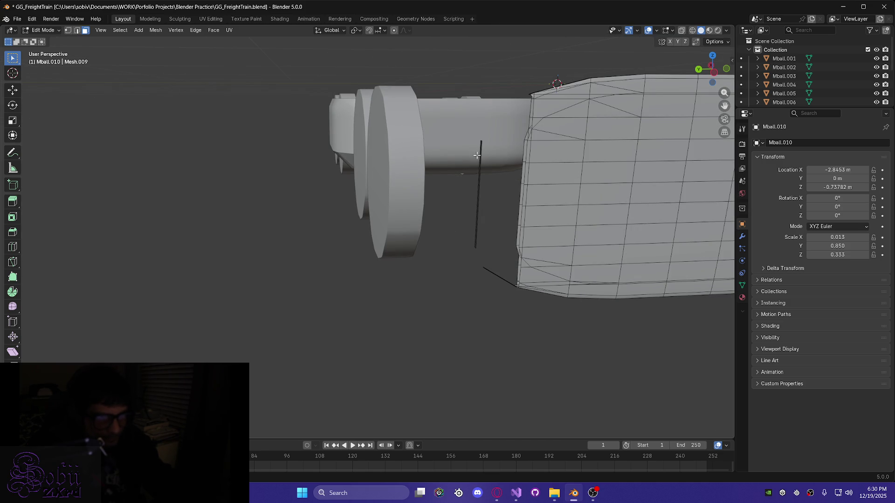
{"action": "mouse_move", "coordinate": [476, 174]}
{"action": "middle_mouse_down"}
{"action": "mouse_move", "coordinate": [480, 209]}
{"action": "mouse_move", "coordinate": [567, 260]}
{"action": "middle_mouse_up"}
{"action": "left_click_drag", "start_coordinate": [573, 260], "coordinate": [588, 364]}
{"action": "mouse_move", "coordinate": [573, 352]}
{"action": "middle_mouse_down"}
{"action": "mouse_move", "coordinate": [507, 310]}
{"action": "mouse_move", "coordinate": [479, 256]}
{"action": "mouse_move", "coordinate": [469, 332]}
{"action": "middle_mouse_up"}
{"action": "key", "text": "x"}
{"action": "left_click", "coordinate": [507, 310]}
Box-select the faces at the plate's opposite right end
{"action": "mouse_move", "coordinate": [459, 367]}
{"action": "middle_mouse_down"}
{"action": "mouse_move", "coordinate": [650, 368]}
{"action": "mouse_move", "coordinate": [464, 340]}
{"action": "middle_mouse_up"}
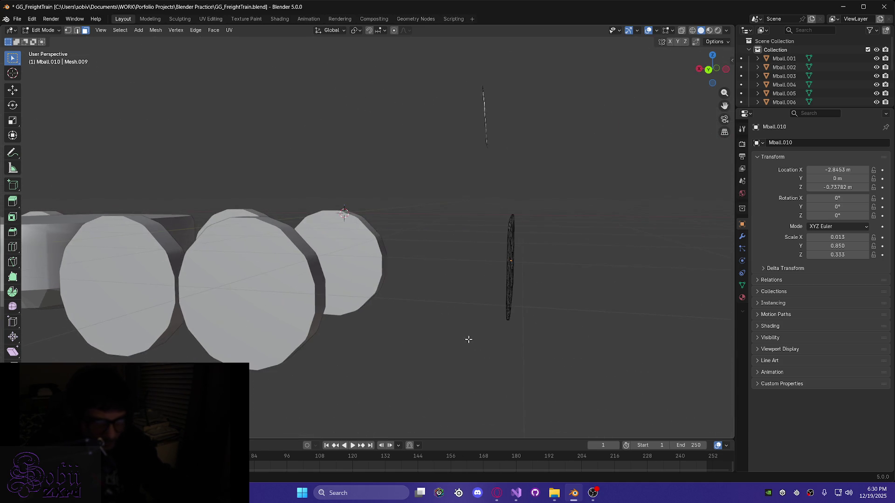
{"action": "scroll", "coordinate": [535, 322], "scroll_direction": "up", "scroll_amount": 5}
{"action": "mouse_move", "coordinate": [581, 296]}
{"action": "middle_mouse_down", "text": "shift"}
{"action": "mouse_move", "coordinate": [523, 266]}
{"action": "mouse_move", "coordinate": [351, 212]}
{"action": "mouse_move", "coordinate": [369, 272]}
{"action": "middle_mouse_up", "text": "shift"}
{"action": "middle_click_drag", "start_coordinate": [328, 196], "coordinate": [382, 272]}
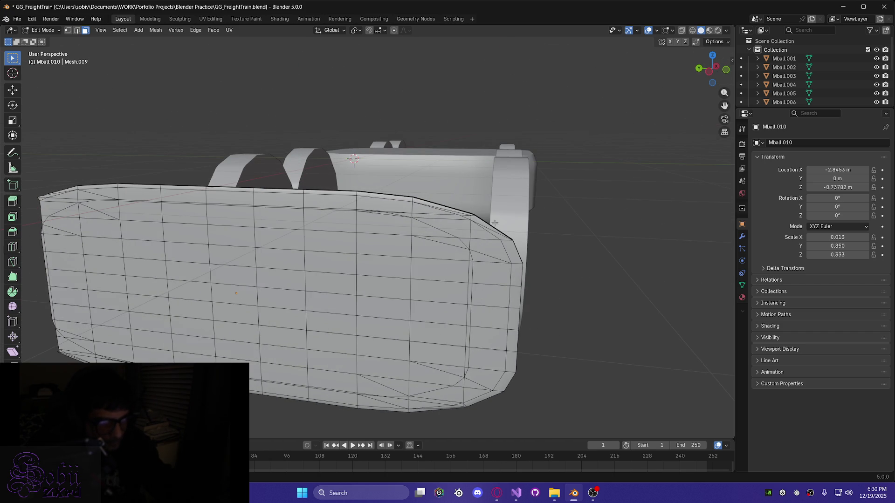
{"action": "left_click_drag", "start_coordinate": [486, 223], "coordinate": [530, 419]}
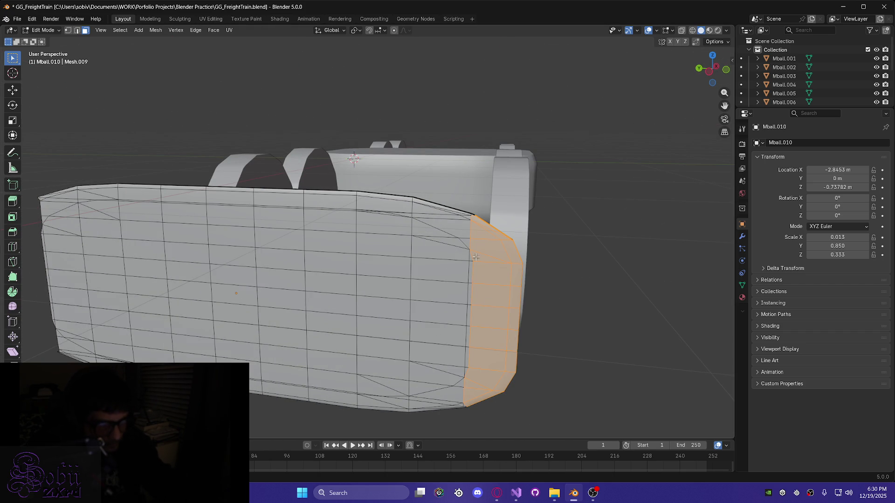
{"action": "left_click_drag", "start_coordinate": [474, 294], "coordinate": [470, 374]}
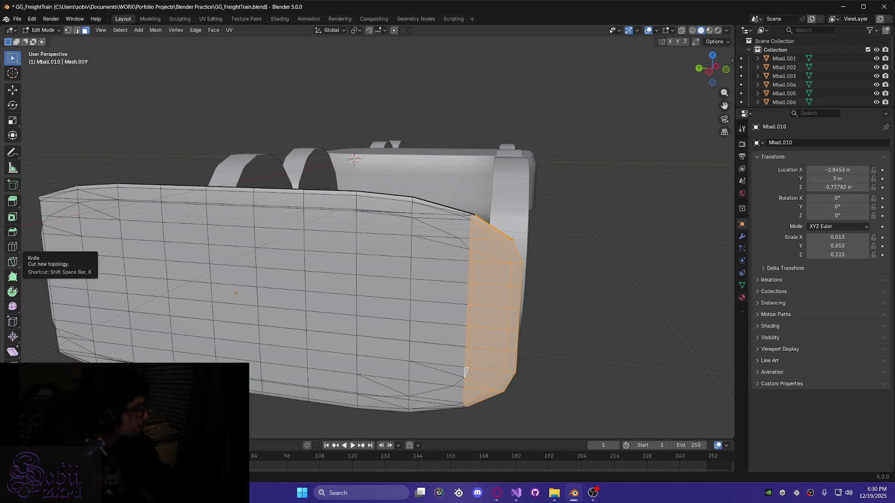
{"action": "key", "text": "alt+Tab"}
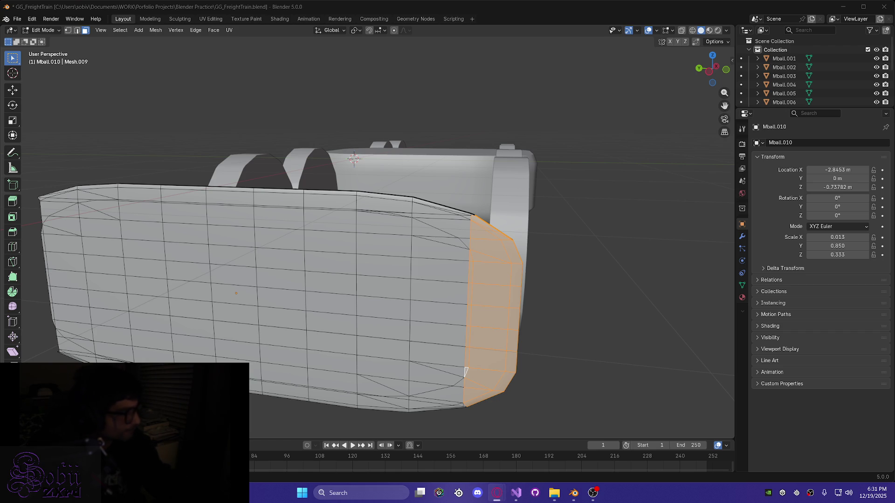
{"action": "key", "text": "alt+Tab"}
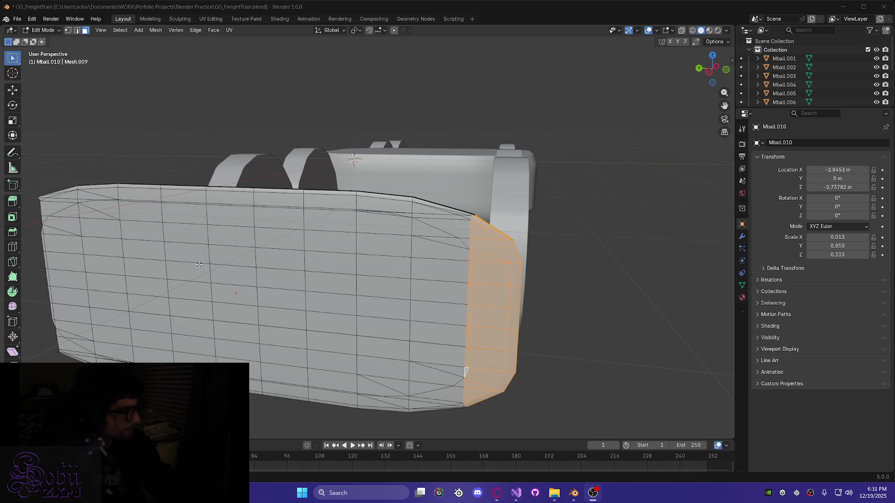
{"action": "mouse_move", "coordinate": [598, 373]}
{"action": "middle_mouse_down"}
{"action": "mouse_move", "coordinate": [567, 348]}
{"action": "mouse_move", "coordinate": [492, 355]}
{"action": "mouse_move", "coordinate": [373, 289]}
{"action": "mouse_move", "coordinate": [321, 223]}
{"action": "mouse_move", "coordinate": [297, 262]}
{"action": "mouse_move", "coordinate": [238, 292]}
{"action": "mouse_move", "coordinate": [184, 348]}
{"action": "mouse_move", "coordinate": [173, 378]}
{"action": "mouse_move", "coordinate": [233, 303]}
{"action": "mouse_move", "coordinate": [430, 124]}
{"action": "mouse_move", "coordinate": [429, 149]}
{"action": "middle_mouse_up"}
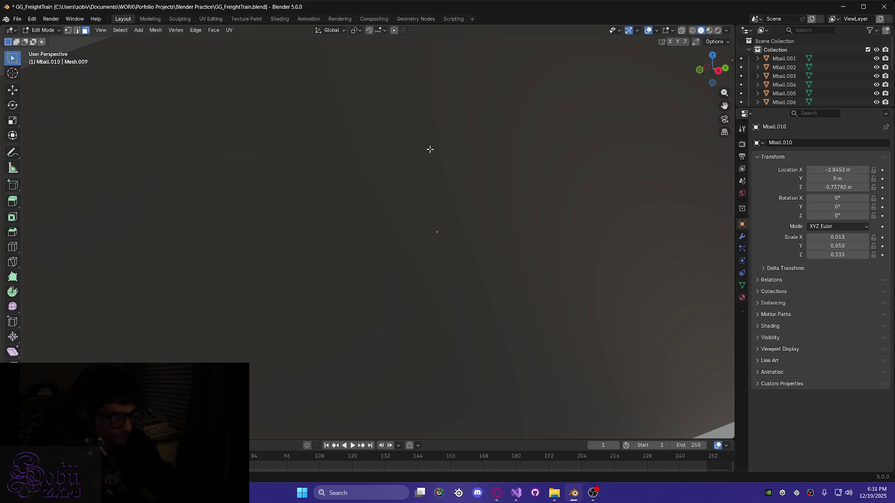
{"action": "scroll", "coordinate": [205, 267], "scroll_direction": "down", "scroll_amount": 6}
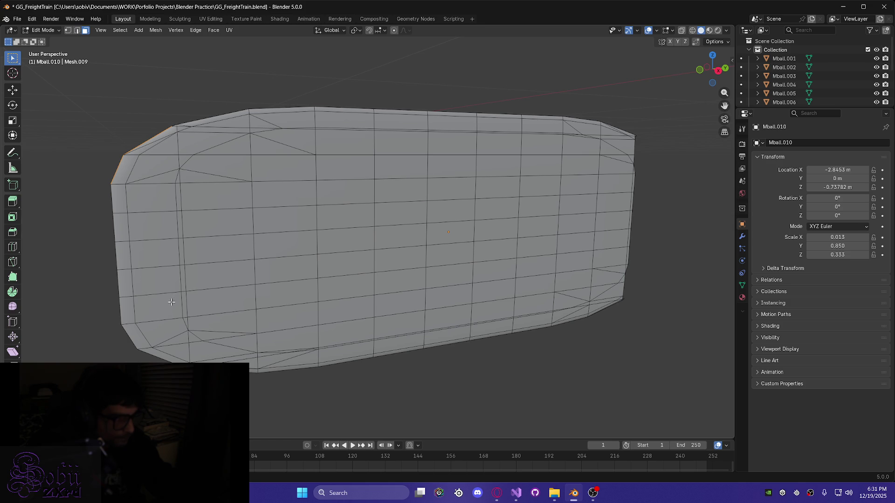
Select the faces at the plate's left end, including the right-side edge strip
{"action": "left_click_drag", "start_coordinate": [110, 140], "coordinate": [169, 366]}
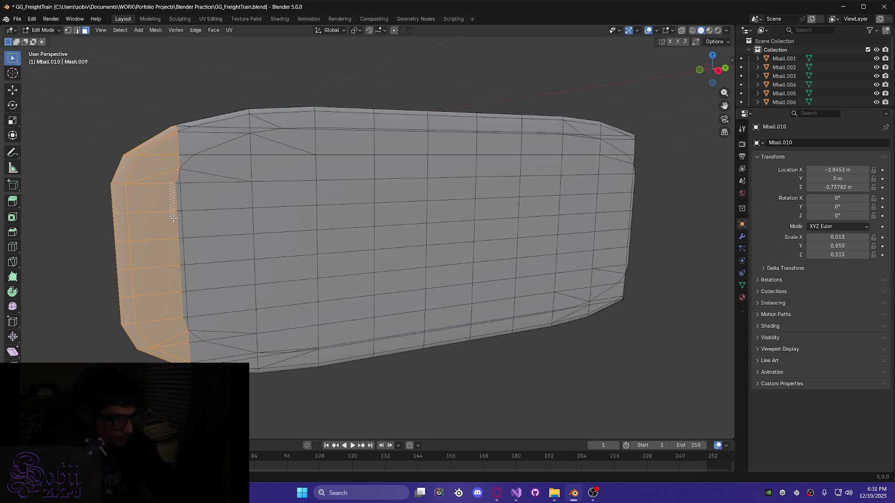
{"action": "left_click_drag", "start_coordinate": [180, 283], "coordinate": [184, 322]}
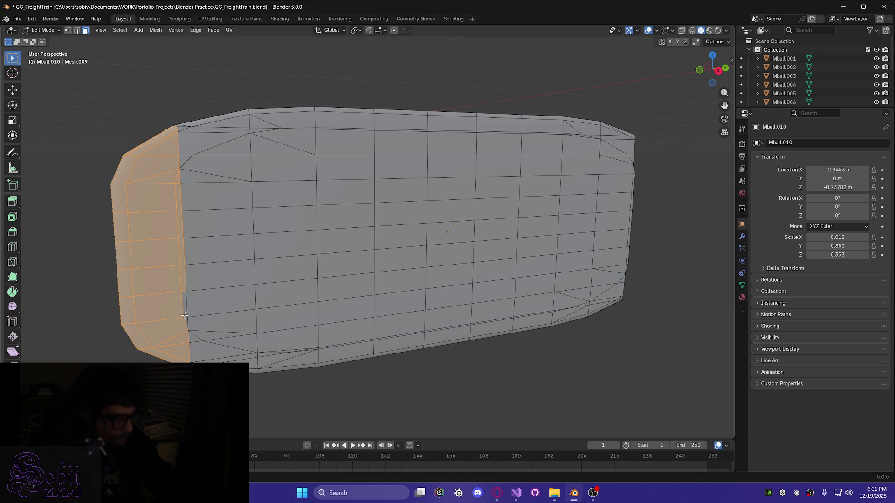
{"action": "left_click", "coordinate": [180, 321], "text": "shift"}
{"action": "left_click", "coordinate": [176, 324], "text": "shift"}
{"action": "left_click", "coordinate": [175, 324], "text": "shift"}
{"action": "mouse_move", "coordinate": [165, 321]}
{"action": "middle_mouse_down"}
{"action": "mouse_move", "coordinate": [276, 306]}
{"action": "mouse_move", "coordinate": [314, 280]}
{"action": "mouse_move", "coordinate": [266, 275]}
{"action": "mouse_move", "coordinate": [161, 209]}
{"action": "middle_mouse_up"}
{"action": "mouse_move", "coordinate": [156, 193]}
{"action": "left_mouse_down", "text": "shift"}
{"action": "mouse_move", "coordinate": [171, 240]}
{"action": "mouse_move", "coordinate": [180, 364]}
{"action": "left_mouse_up", "text": "shift"}
{"action": "middle_click_drag", "start_coordinate": [180, 359], "coordinate": [261, 254]}
Delete the selected end faces, leaving that end of the plate open
{"action": "mouse_move", "coordinate": [202, 322]}
{"action": "middle_mouse_down"}
{"action": "mouse_move", "coordinate": [116, 340]}
{"action": "mouse_move", "coordinate": [109, 276]}
{"action": "middle_mouse_up"}
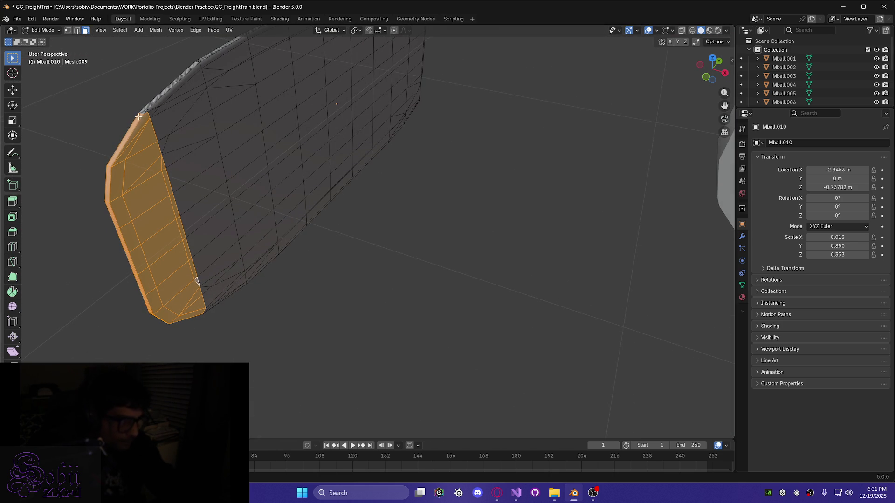
{"action": "scroll", "coordinate": [118, 120], "scroll_direction": "up", "scroll_amount": 5}
{"action": "middle_click_drag", "start_coordinate": [156, 136], "coordinate": [393, 256], "text": "shift"}
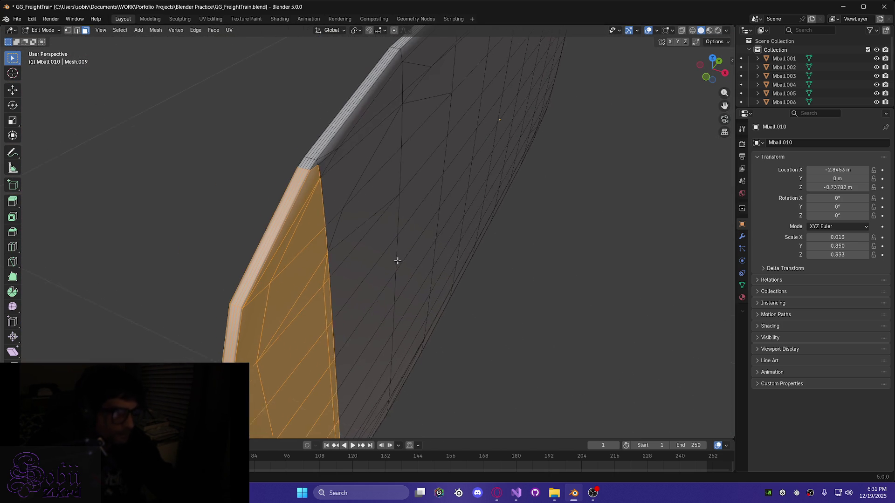
{"action": "mouse_move", "coordinate": [314, 199]}
{"action": "middle_mouse_down"}
{"action": "mouse_move", "coordinate": [331, 208]}
{"action": "mouse_move", "coordinate": [385, 202]}
{"action": "mouse_move", "coordinate": [273, 178]}
{"action": "middle_mouse_up"}
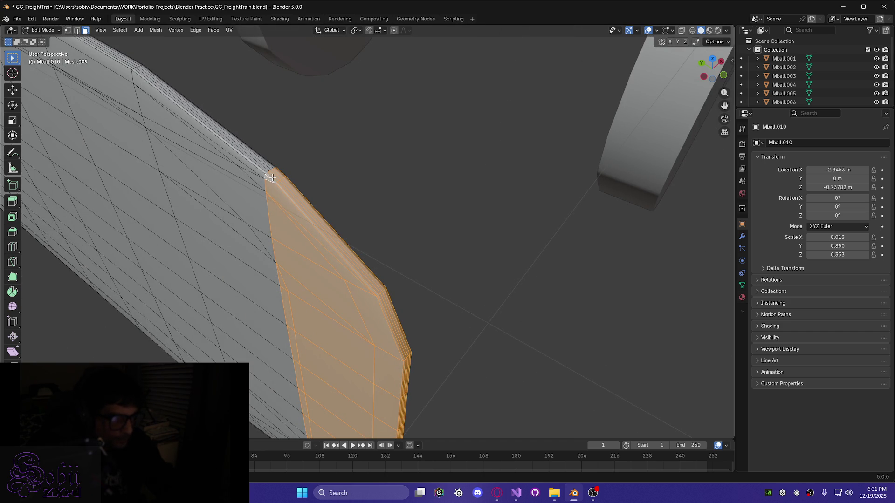
{"action": "mouse_move", "coordinate": [284, 200]}
{"action": "middle_mouse_down"}
{"action": "mouse_move", "coordinate": [200, 220]}
{"action": "mouse_move", "coordinate": [272, 211]}
{"action": "mouse_move", "coordinate": [256, 215]}
{"action": "middle_mouse_up"}
{"action": "scroll", "coordinate": [256, 215], "scroll_direction": "down", "scroll_amount": 2}
{"action": "scroll", "coordinate": [242, 224], "scroll_direction": "down", "scroll_amount": 2}
{"action": "scroll", "coordinate": [275, 281], "scroll_direction": "down", "scroll_amount": 1}
{"action": "mouse_move", "coordinate": [275, 282]}
{"action": "middle_mouse_down"}
{"action": "mouse_move", "coordinate": [350, 260]}
{"action": "mouse_move", "coordinate": [406, 194]}
{"action": "mouse_move", "coordinate": [503, 186]}
{"action": "mouse_move", "coordinate": [435, 232]}
{"action": "middle_mouse_up"}
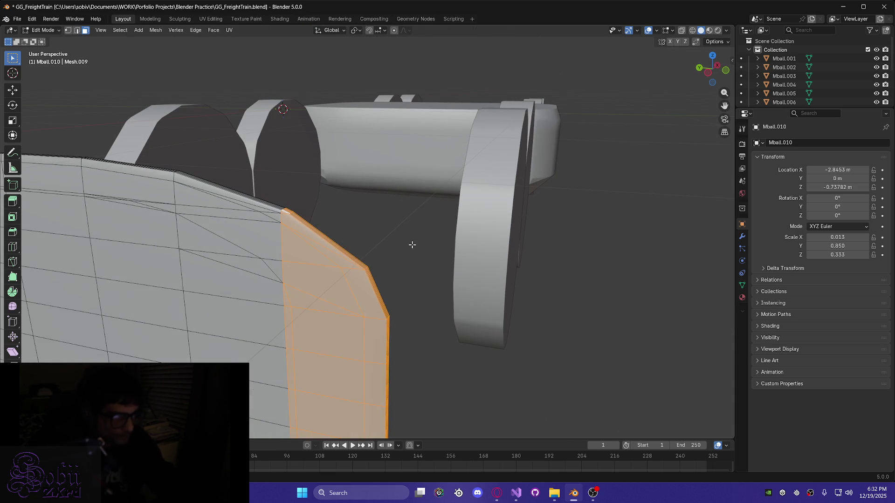
{"action": "key", "text": "x"}
{"action": "left_click", "coordinate": [338, 281]}
{"action": "middle_click_drag", "start_coordinate": [334, 302], "coordinate": [287, 284]}
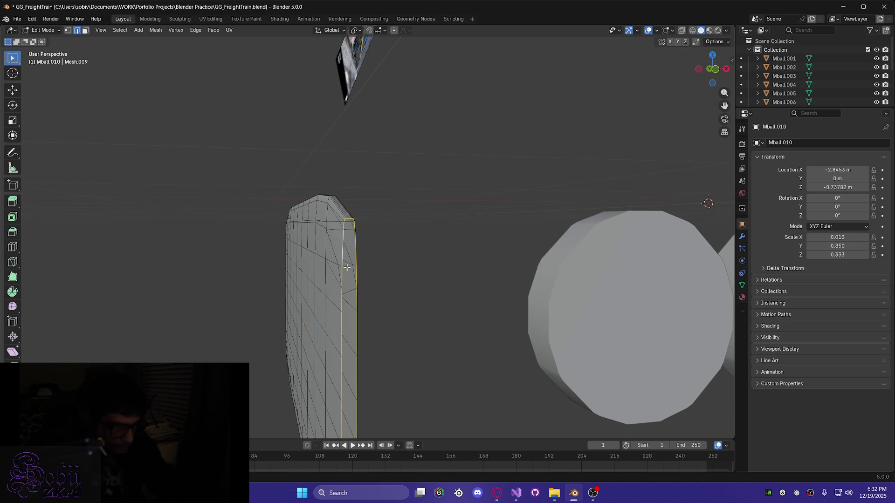
Try selecting the narrow edge strip with L and a box select, then clear the selection
{"action": "key", "text": "l"}
{"action": "scroll", "coordinate": [353, 333], "scroll_direction": "up", "scroll_amount": 5}
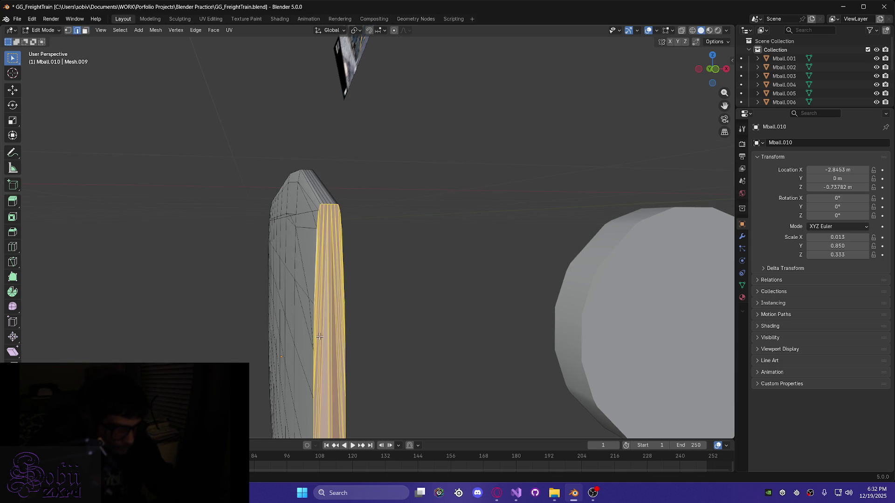
{"action": "mouse_move", "coordinate": [353, 333]}
{"action": "middle_mouse_down"}
{"action": "mouse_move", "coordinate": [428, 241]}
{"action": "mouse_move", "coordinate": [437, 278]}
{"action": "mouse_move", "coordinate": [340, 298]}
{"action": "mouse_move", "coordinate": [262, 282]}
{"action": "mouse_move", "coordinate": [272, 263]}
{"action": "mouse_move", "coordinate": [359, 250]}
{"action": "mouse_move", "coordinate": [385, 300]}
{"action": "mouse_move", "coordinate": [374, 302]}
{"action": "mouse_move", "coordinate": [418, 302]}
{"action": "mouse_move", "coordinate": [435, 296]}
{"action": "mouse_move", "coordinate": [236, 297]}
{"action": "middle_mouse_up"}
{"action": "mouse_move", "coordinate": [137, 267]}
{"action": "middle_mouse_down"}
{"action": "mouse_move", "coordinate": [529, 291]}
{"action": "mouse_move", "coordinate": [595, 259]}
{"action": "mouse_move", "coordinate": [523, 252]}
{"action": "mouse_move", "coordinate": [616, 239]}
{"action": "mouse_move", "coordinate": [510, 230]}
{"action": "middle_mouse_up"}
{"action": "scroll", "coordinate": [373, 148], "scroll_direction": "up", "scroll_amount": 5}
{"action": "mouse_move", "coordinate": [374, 147]}
{"action": "middle_mouse_down"}
{"action": "mouse_move", "coordinate": [418, 320]}
{"action": "mouse_move", "coordinate": [408, 341]}
{"action": "middle_mouse_up"}
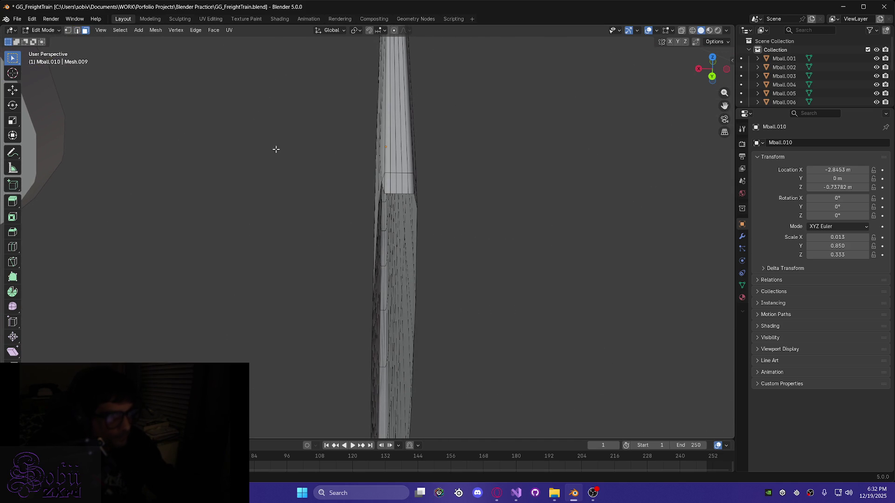
{"action": "left_click_drag", "start_coordinate": [389, 186], "coordinate": [412, 193]}
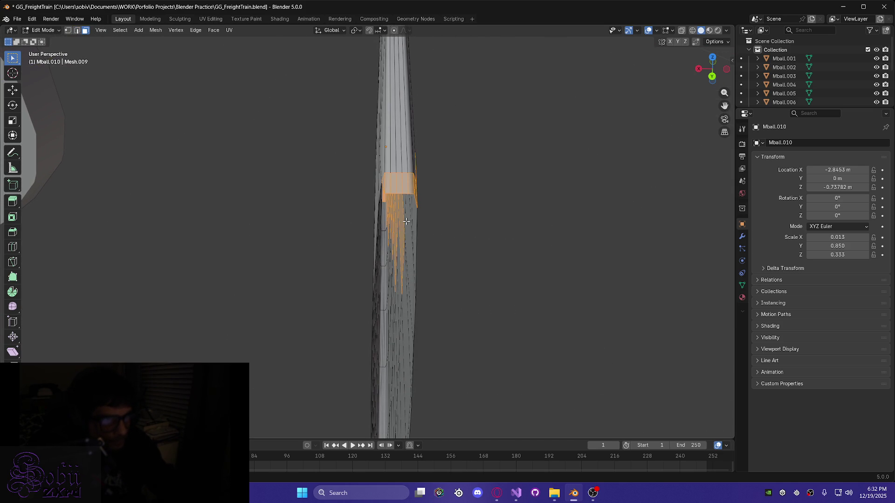
{"action": "key", "text": "alt+a"}
Add the bevel strip face to the selection, checking it briefly in wireframe view
{"action": "mouse_move", "coordinate": [400, 230]}
{"action": "middle_mouse_down"}
{"action": "mouse_move", "coordinate": [309, 229]}
{"action": "mouse_move", "coordinate": [284, 216]}
{"action": "mouse_move", "coordinate": [321, 203]}
{"action": "middle_mouse_up"}
{"action": "mouse_move", "coordinate": [344, 173]}
{"action": "middle_mouse_down"}
{"action": "mouse_move", "coordinate": [328, 152]}
{"action": "mouse_move", "coordinate": [448, 205]}
{"action": "mouse_move", "coordinate": [507, 211]}
{"action": "middle_mouse_up"}
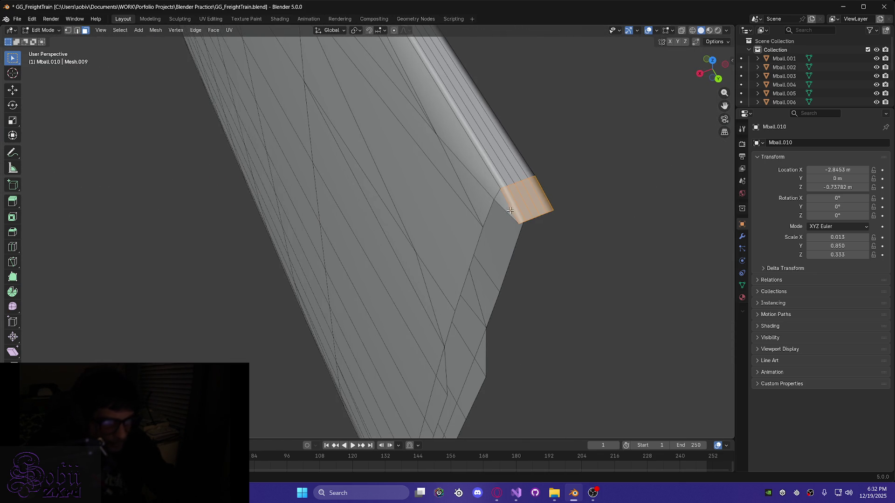
{"action": "mouse_move", "coordinate": [525, 266]}
{"action": "middle_mouse_down"}
{"action": "mouse_move", "coordinate": [413, 222]}
{"action": "mouse_move", "coordinate": [448, 282]}
{"action": "mouse_move", "coordinate": [440, 305]}
{"action": "middle_mouse_up"}
{"action": "left_click", "coordinate": [457, 337], "text": "shift"}
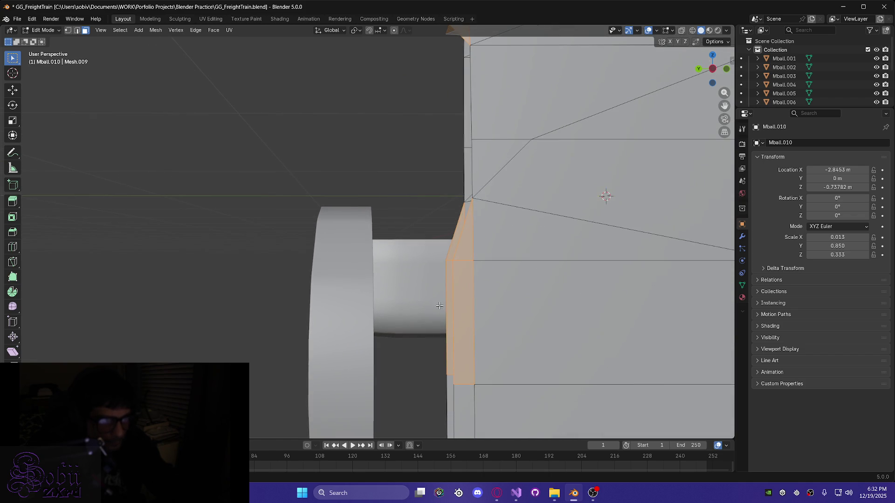
{"action": "middle_click_drag", "start_coordinate": [417, 194], "coordinate": [493, 161]}
{"action": "key", "text": "shift+z"}
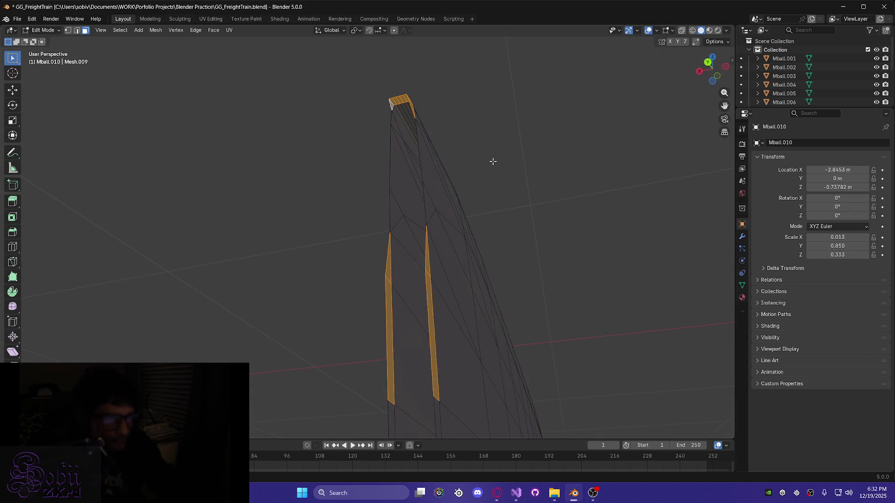
{"action": "key", "text": "shift+z"}
{"action": "scroll", "coordinate": [382, 200], "scroll_direction": "up", "scroll_amount": 6}
{"action": "mouse_move", "coordinate": [382, 200]}
{"action": "middle_mouse_down"}
{"action": "mouse_move", "coordinate": [371, 302]}
{"action": "mouse_move", "coordinate": [493, 118]}
{"action": "mouse_move", "coordinate": [444, 217]}
{"action": "middle_mouse_up"}
{"action": "scroll", "coordinate": [445, 217], "scroll_direction": "down", "scroll_amount": 3}
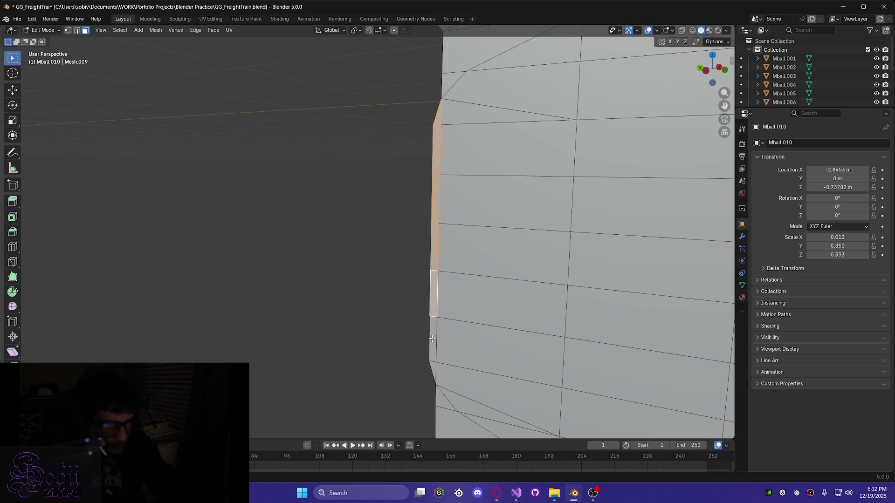
{"action": "mouse_move", "coordinate": [426, 374]}
{"action": "middle_mouse_down"}
{"action": "mouse_move", "coordinate": [499, 211]}
{"action": "mouse_move", "coordinate": [411, 176]}
{"action": "mouse_move", "coordinate": [255, 172]}
{"action": "middle_mouse_up"}
{"action": "mouse_move", "coordinate": [565, 315]}
{"action": "middle_mouse_down"}
{"action": "mouse_move", "coordinate": [483, 320]}
{"action": "mouse_move", "coordinate": [510, 326]}
{"action": "mouse_move", "coordinate": [480, 330]}
{"action": "mouse_move", "coordinate": [452, 370]}
{"action": "mouse_move", "coordinate": [394, 390]}
{"action": "mouse_move", "coordinate": [561, 226]}
{"action": "mouse_move", "coordinate": [511, 213]}
{"action": "middle_mouse_up"}
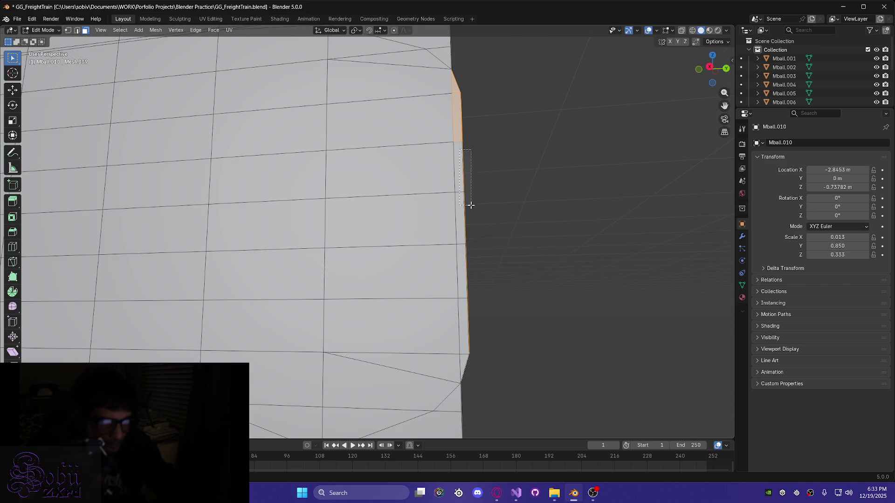
Box-select the faces along the plate's right edge strip and frame them in view
{"action": "left_click_drag", "start_coordinate": [478, 262], "coordinate": [484, 285], "text": "shift"}
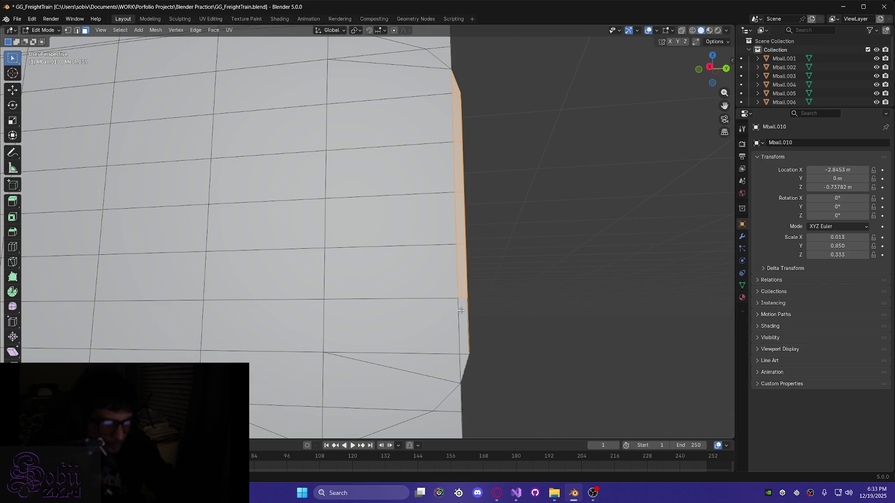
{"action": "mouse_move", "coordinate": [492, 387]}
{"action": "middle_mouse_down"}
{"action": "mouse_move", "coordinate": [483, 351]}
{"action": "mouse_move", "coordinate": [478, 370]}
{"action": "mouse_move", "coordinate": [438, 376]}
{"action": "mouse_move", "coordinate": [424, 272]}
{"action": "mouse_move", "coordinate": [308, 265]}
{"action": "mouse_move", "coordinate": [394, 391]}
{"action": "mouse_move", "coordinate": [343, 325]}
{"action": "mouse_move", "coordinate": [329, 332]}
{"action": "mouse_move", "coordinate": [335, 296]}
{"action": "mouse_move", "coordinate": [347, 300]}
{"action": "mouse_move", "coordinate": [355, 376]}
{"action": "mouse_move", "coordinate": [471, 361]}
{"action": "mouse_move", "coordinate": [335, 370]}
{"action": "mouse_move", "coordinate": [443, 398]}
{"action": "mouse_move", "coordinate": [310, 338]}
{"action": "mouse_move", "coordinate": [481, 368]}
{"action": "mouse_move", "coordinate": [388, 262]}
{"action": "mouse_move", "coordinate": [416, 317]}
{"action": "mouse_move", "coordinate": [419, 310]}
{"action": "middle_mouse_up"}
{"action": "mouse_move", "coordinate": [241, 234]}
{"action": "middle_mouse_down"}
{"action": "mouse_move", "coordinate": [316, 240]}
{"action": "mouse_move", "coordinate": [224, 216]}
{"action": "mouse_move", "coordinate": [25, 207]}
{"action": "middle_mouse_up"}
{"action": "scroll", "coordinate": [24, 207], "scroll_direction": "down", "scroll_amount": 10}
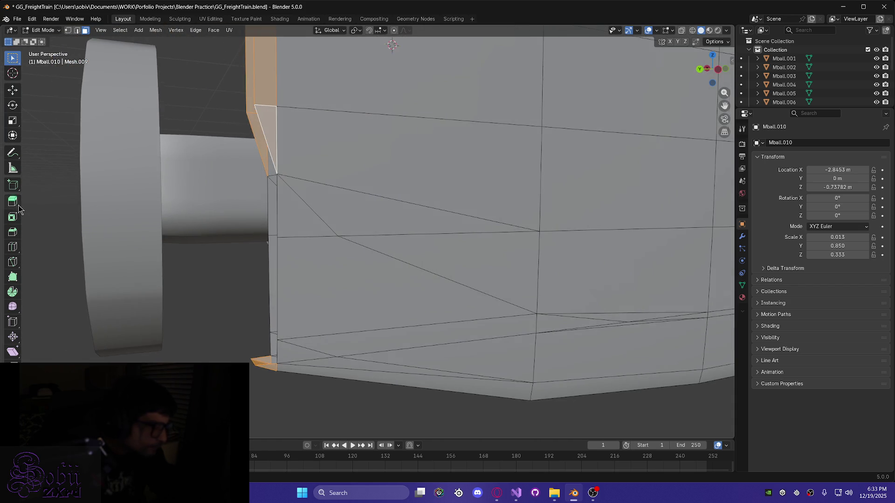
{"action": "middle_click_drag", "start_coordinate": [435, 265], "coordinate": [387, 266]}
{"action": "scroll", "coordinate": [299, 241], "scroll_direction": "up", "scroll_amount": 8}
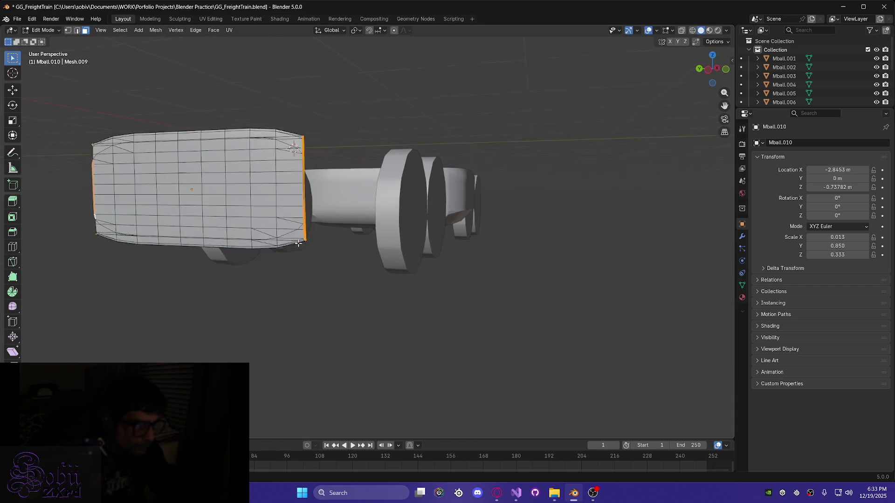
{"action": "key", "text": "KP_Decimal"}
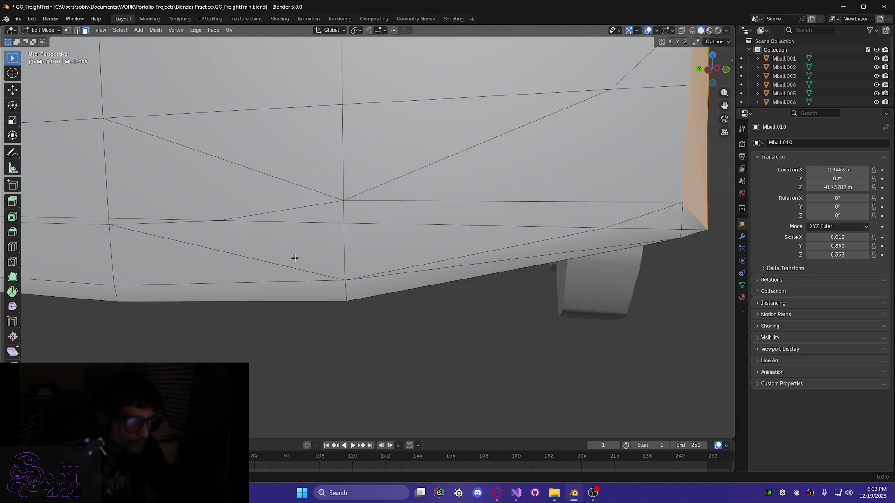
{"action": "middle_click_drag", "start_coordinate": [271, 273], "coordinate": [435, 258], "text": "shift"}
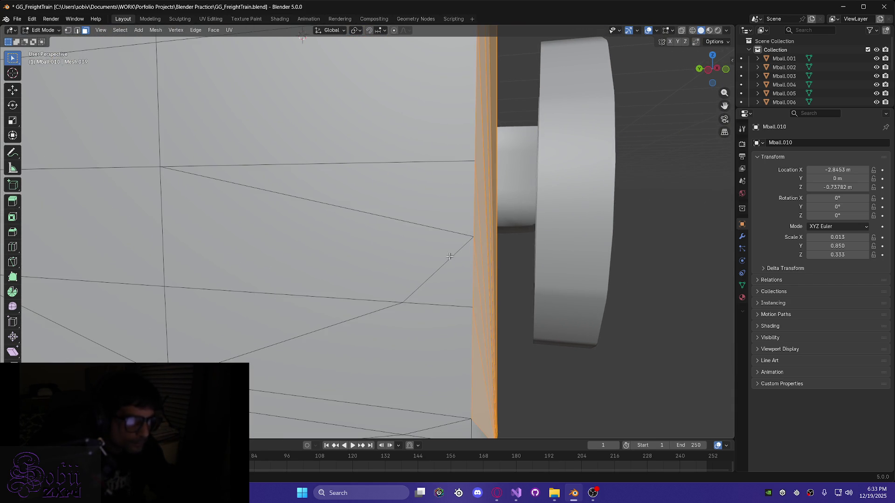
{"action": "scroll", "coordinate": [527, 244], "scroll_direction": "down", "scroll_amount": 6}
{"action": "middle_click_drag", "start_coordinate": [527, 245], "coordinate": [278, 268]}
Delete the selected end strip faces
{"action": "scroll", "coordinate": [278, 268], "scroll_direction": "up", "scroll_amount": 5}
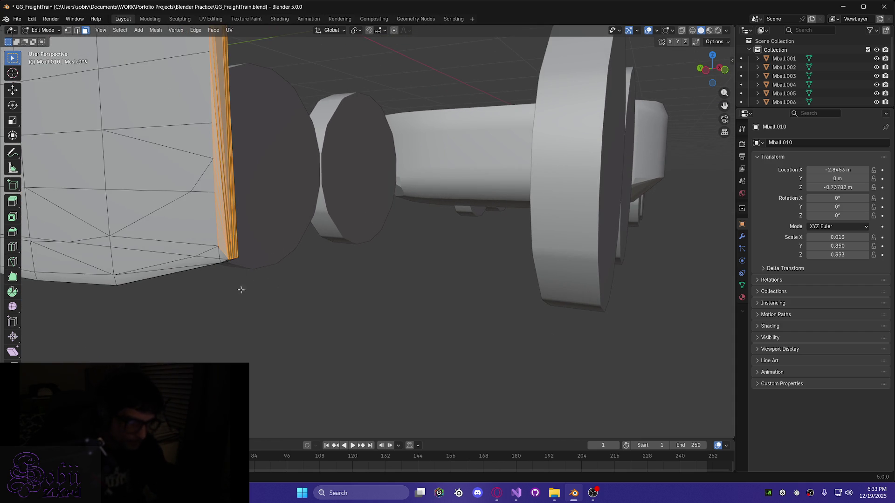
{"action": "scroll", "coordinate": [226, 304], "scroll_direction": "down", "scroll_amount": 4}
{"action": "scroll", "coordinate": [230, 304], "scroll_direction": "down", "scroll_amount": 2}
{"action": "middle_click_drag", "start_coordinate": [189, 300], "coordinate": [263, 311]}
{"action": "middle_click_drag", "start_coordinate": [329, 310], "coordinate": [197, 308]}
{"action": "key", "text": "x"}
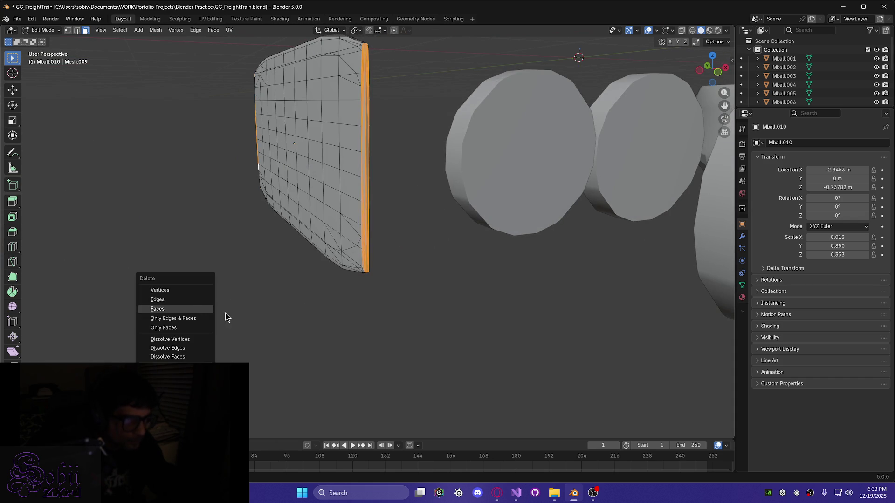
{"action": "left_click", "coordinate": [182, 309]}
{"action": "scroll", "coordinate": [378, 318], "scroll_direction": "up", "scroll_amount": 5}
Orbit and pan to bring the leftover corner faces near the wheels into view
{"action": "mouse_move", "coordinate": [306, 388]}
{"action": "middle_mouse_down"}
{"action": "mouse_move", "coordinate": [230, 259]}
{"action": "mouse_move", "coordinate": [216, 194]}
{"action": "mouse_move", "coordinate": [200, 278]}
{"action": "mouse_move", "coordinate": [206, 323]}
{"action": "mouse_move", "coordinate": [230, 290]}
{"action": "mouse_move", "coordinate": [505, 150]}
{"action": "middle_mouse_up"}
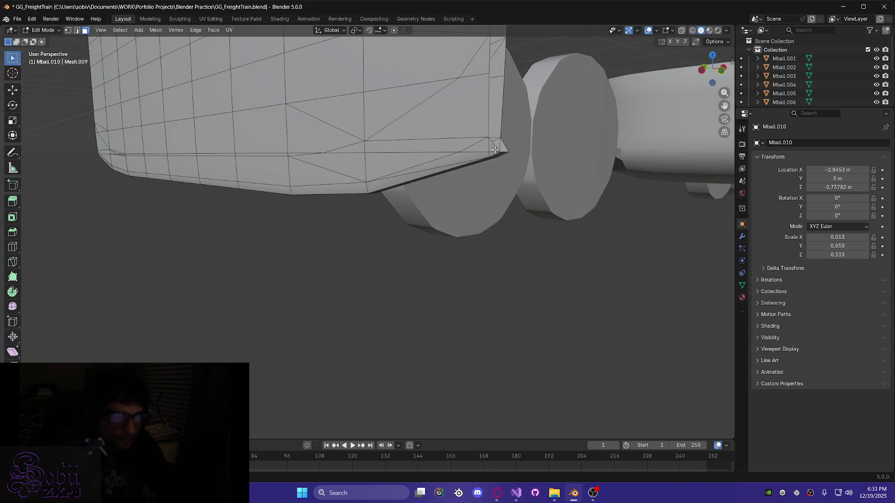
{"action": "mouse_move", "coordinate": [521, 166]}
{"action": "middle_mouse_down"}
{"action": "mouse_move", "coordinate": [299, 259]}
{"action": "mouse_move", "coordinate": [257, 264]}
{"action": "middle_mouse_up"}
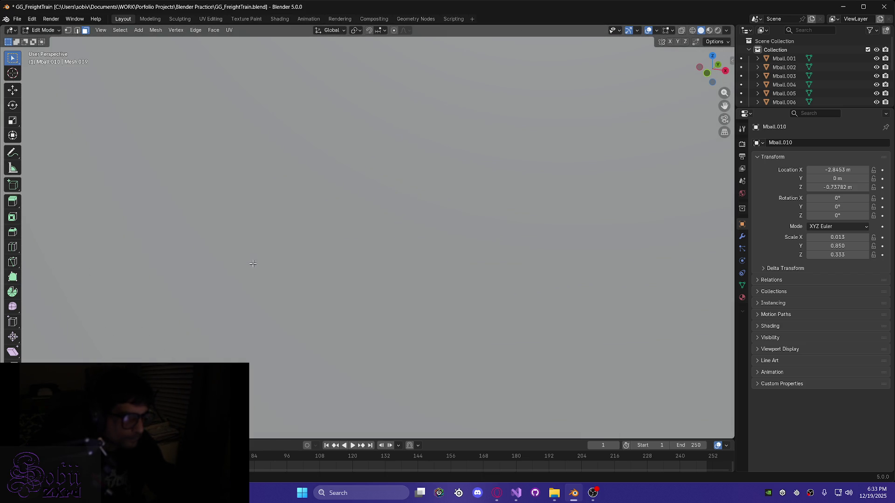
{"action": "middle_click_drag", "start_coordinate": [340, 273], "coordinate": [551, 275], "text": "shift"}
{"action": "mouse_move", "coordinate": [151, 205]}
{"action": "middle_mouse_down", "text": "shift"}
{"action": "mouse_move", "coordinate": [186, 234]}
{"action": "mouse_move", "coordinate": [281, 276]}
{"action": "mouse_move", "coordinate": [551, 289]}
{"action": "mouse_move", "coordinate": [568, 327]}
{"action": "mouse_move", "coordinate": [571, 317]}
{"action": "mouse_move", "coordinate": [557, 319]}
{"action": "middle_mouse_up", "text": "shift"}
{"action": "scroll", "coordinate": [369, 195], "scroll_direction": "up", "scroll_amount": 4}
{"action": "mouse_move", "coordinate": [196, 368]}
{"action": "middle_mouse_down"}
{"action": "mouse_move", "coordinate": [183, 340]}
{"action": "mouse_move", "coordinate": [252, 292]}
{"action": "mouse_move", "coordinate": [177, 252]}
{"action": "middle_mouse_up"}
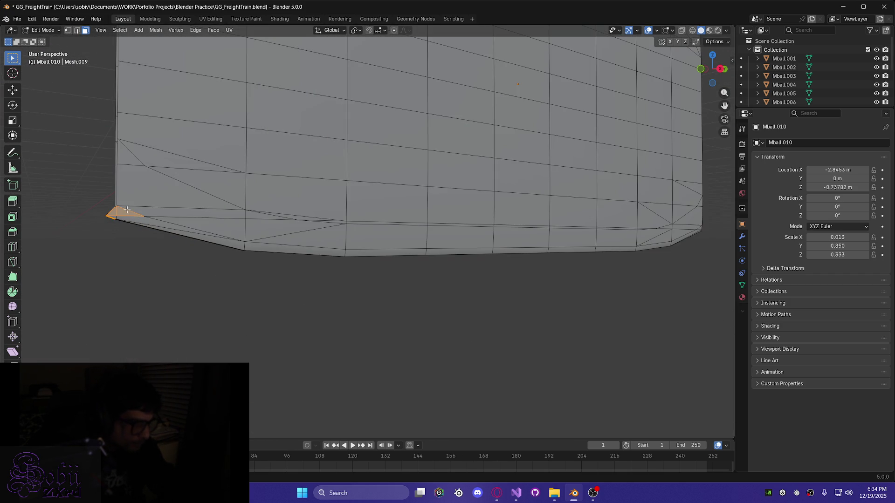
{"action": "scroll", "coordinate": [85, 277], "scroll_direction": "up", "scroll_amount": 4}
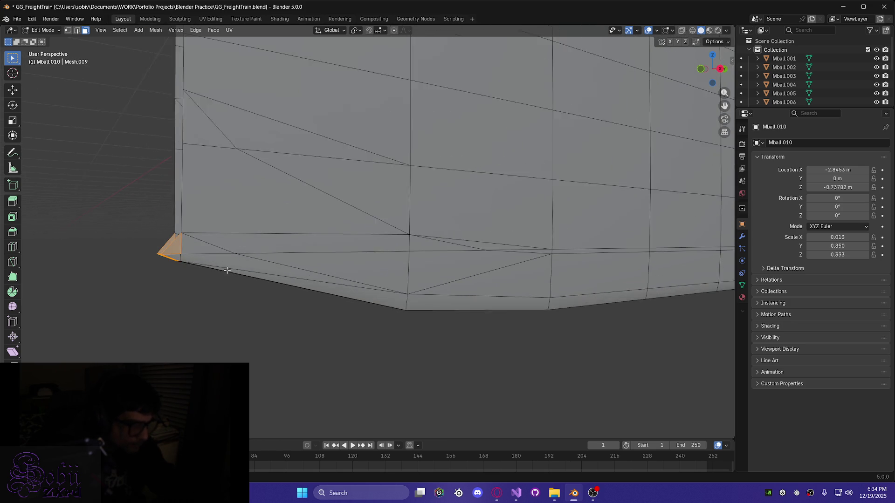
{"action": "mouse_move", "coordinate": [133, 262]}
{"action": "middle_mouse_down"}
{"action": "mouse_move", "coordinate": [144, 309]}
{"action": "mouse_move", "coordinate": [284, 309]}
{"action": "mouse_move", "coordinate": [158, 308]}
{"action": "mouse_move", "coordinate": [147, 319]}
{"action": "middle_mouse_up"}
Delete the leftover corner faces and inspect the plate's open top edge
{"action": "key", "text": "x"}
{"action": "left_click", "coordinate": [133, 328]}
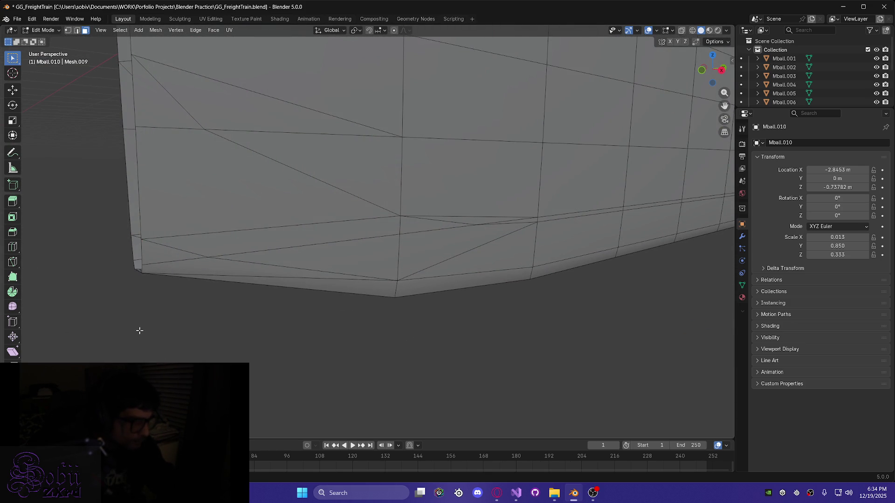
{"action": "scroll", "coordinate": [145, 331], "scroll_direction": "down", "scroll_amount": 4}
{"action": "mouse_move", "coordinate": [181, 191]}
{"action": "middle_mouse_down"}
{"action": "mouse_move", "coordinate": [216, 202]}
{"action": "mouse_move", "coordinate": [250, 120]}
{"action": "mouse_move", "coordinate": [311, 216]}
{"action": "middle_mouse_up"}
{"action": "scroll", "coordinate": [309, 135], "scroll_direction": "up", "scroll_amount": 3}
{"action": "mouse_move", "coordinate": [309, 136]}
{"action": "middle_mouse_down"}
{"action": "mouse_move", "coordinate": [266, 166]}
{"action": "mouse_move", "coordinate": [302, 225]}
{"action": "middle_mouse_up"}
{"action": "scroll", "coordinate": [246, 169], "scroll_direction": "up", "scroll_amount": 2}
{"action": "scroll", "coordinate": [247, 167], "scroll_direction": "down", "scroll_amount": 1}
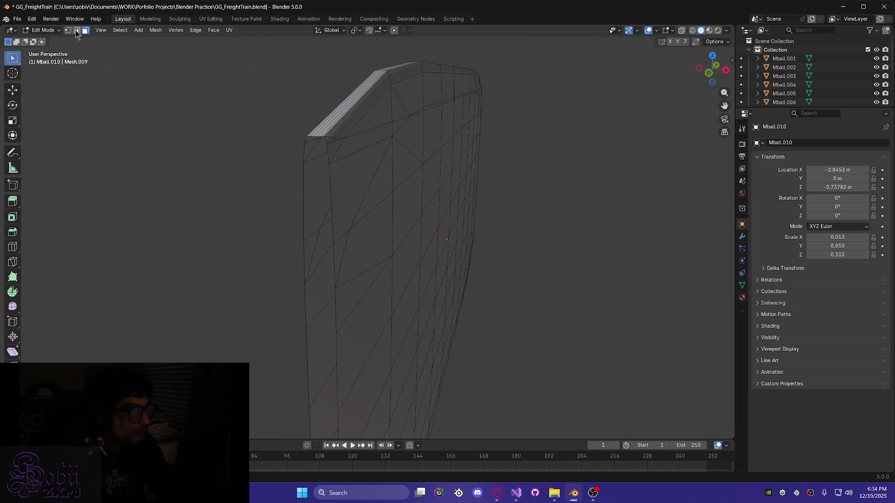
{"action": "left_click", "coordinate": [330, 191], "text": "alt"}
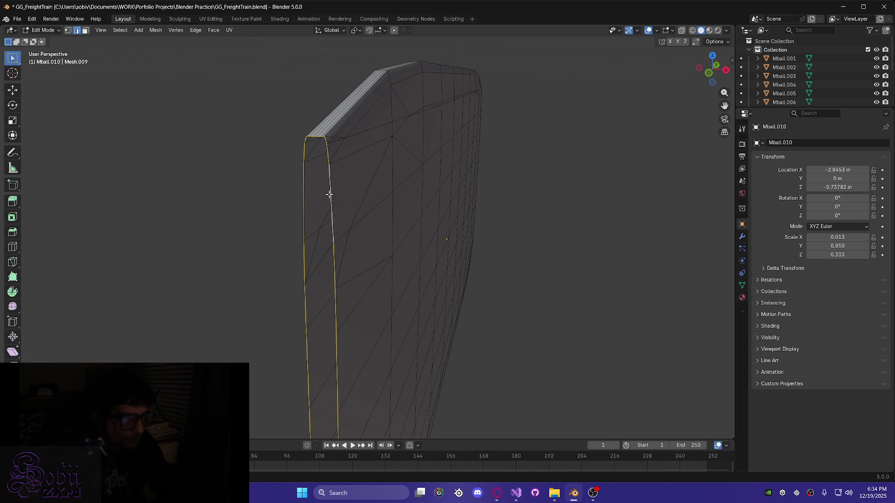
{"action": "key", "text": "ctrl+KP_Add"}
{"action": "mouse_move", "coordinate": [275, 239]}
{"action": "middle_mouse_down"}
{"action": "mouse_move", "coordinate": [258, 270]}
{"action": "mouse_move", "coordinate": [349, 287]}
{"action": "middle_mouse_up"}
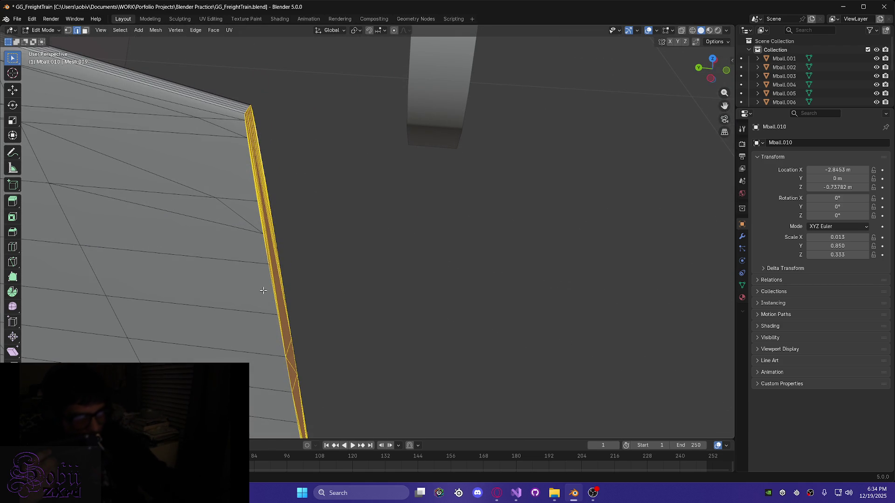
{"action": "mouse_move", "coordinate": [320, 343]}
{"action": "middle_mouse_down"}
{"action": "mouse_move", "coordinate": [264, 344]}
{"action": "mouse_move", "coordinate": [318, 167]}
{"action": "mouse_move", "coordinate": [228, 228]}
{"action": "mouse_move", "coordinate": [271, 236]}
{"action": "mouse_move", "coordinate": [199, 225]}
{"action": "middle_mouse_up"}
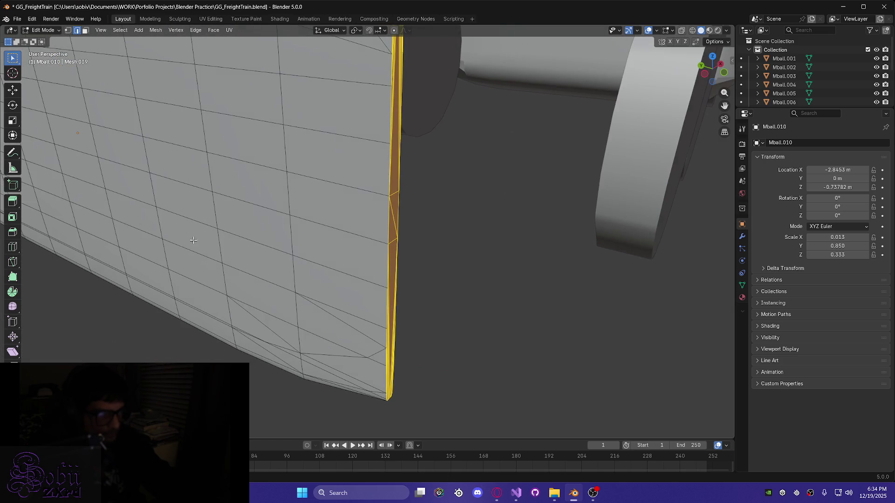
{"action": "middle_click_drag", "start_coordinate": [128, 329], "coordinate": [340, 310]}
{"action": "scroll", "coordinate": [206, 324], "scroll_direction": "up", "scroll_amount": 5}
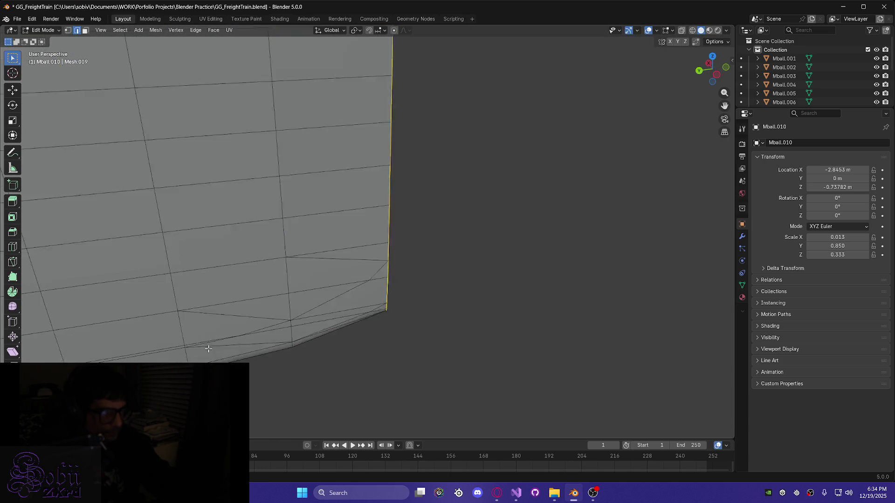
{"action": "scroll", "coordinate": [425, 324], "scroll_direction": "down", "scroll_amount": 3}
{"action": "mouse_move", "coordinate": [425, 324]}
{"action": "middle_mouse_down"}
{"action": "mouse_move", "coordinate": [278, 295]}
{"action": "mouse_move", "coordinate": [466, 315]}
{"action": "mouse_move", "coordinate": [446, 331]}
{"action": "mouse_move", "coordinate": [499, 292]}
{"action": "mouse_move", "coordinate": [566, 304]}
{"action": "mouse_move", "coordinate": [390, 304]}
{"action": "middle_mouse_up"}
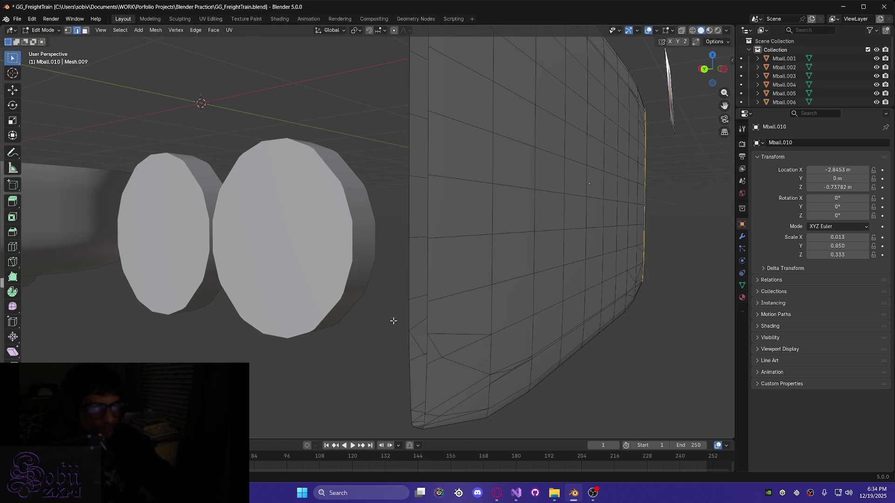
{"action": "left_click", "coordinate": [427, 261], "text": "alt"}
{"action": "left_click", "coordinate": [419, 303], "text": "ctrl+alt"}
{"action": "mouse_move", "coordinate": [345, 330]}
{"action": "middle_mouse_down"}
{"action": "mouse_move", "coordinate": [375, 325]}
{"action": "mouse_move", "coordinate": [399, 364]}
{"action": "mouse_move", "coordinate": [453, 318]}
{"action": "mouse_move", "coordinate": [302, 313]}
{"action": "mouse_move", "coordinate": [491, 267]}
{"action": "mouse_move", "coordinate": [378, 295]}
{"action": "mouse_move", "coordinate": [286, 292]}
{"action": "mouse_move", "coordinate": [554, 350]}
{"action": "mouse_move", "coordinate": [322, 319]}
{"action": "mouse_move", "coordinate": [348, 348]}
{"action": "mouse_move", "coordinate": [521, 350]}
{"action": "mouse_move", "coordinate": [316, 343]}
{"action": "mouse_move", "coordinate": [386, 346]}
{"action": "middle_mouse_up"}
{"action": "mouse_move", "coordinate": [315, 335]}
{"action": "middle_mouse_down"}
{"action": "mouse_move", "coordinate": [358, 329]}
{"action": "mouse_move", "coordinate": [308, 311]}
{"action": "mouse_move", "coordinate": [372, 314]}
{"action": "middle_mouse_up"}
Select all, return to Object Mode, and move the plate along X to -1.8861 m
{"action": "key", "text": "a"}
{"action": "key", "text": "Tab"}
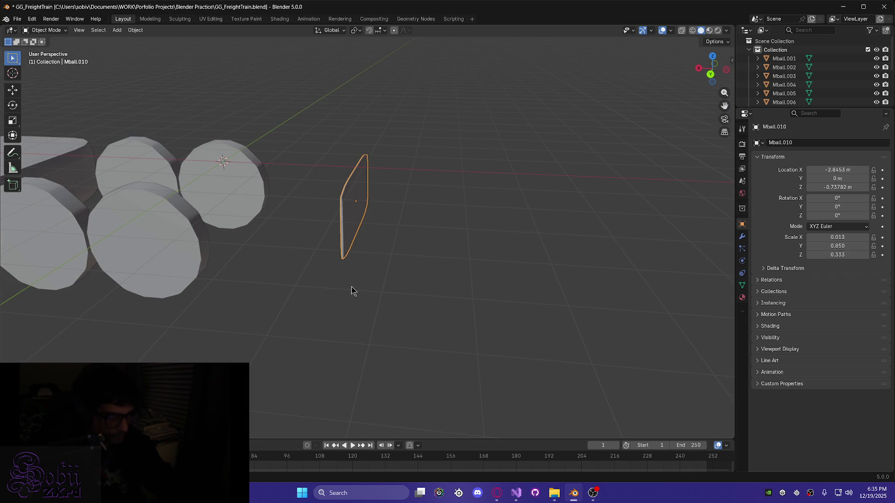
{"action": "key", "text": "g"}
{"action": "key", "text": "x"}
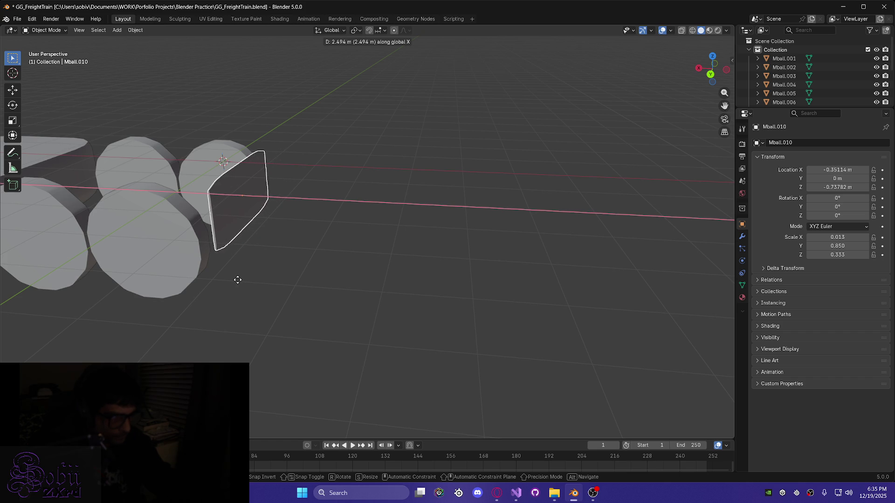
{"action": "left_click", "coordinate": [305, 282]}
{"action": "mouse_move", "coordinate": [261, 312]}
{"action": "middle_mouse_down"}
{"action": "mouse_move", "coordinate": [290, 295]}
{"action": "mouse_move", "coordinate": [277, 293]}
{"action": "middle_mouse_up"}
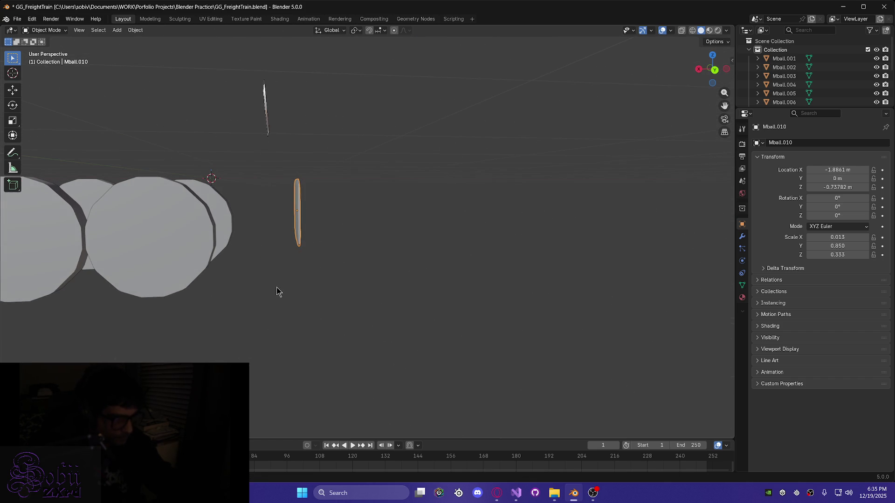
{"action": "scroll", "coordinate": [278, 293], "scroll_direction": "down", "scroll_amount": 5}
{"action": "mouse_move", "coordinate": [350, 224]}
{"action": "middle_mouse_down"}
{"action": "mouse_move", "coordinate": [376, 221]}
{"action": "mouse_move", "coordinate": [379, 255]}
{"action": "mouse_move", "coordinate": [245, 257]}
{"action": "mouse_move", "coordinate": [260, 250]}
{"action": "mouse_move", "coordinate": [244, 284]}
{"action": "mouse_move", "coordinate": [250, 310]}
{"action": "mouse_move", "coordinate": [447, 290]}
{"action": "middle_mouse_up"}
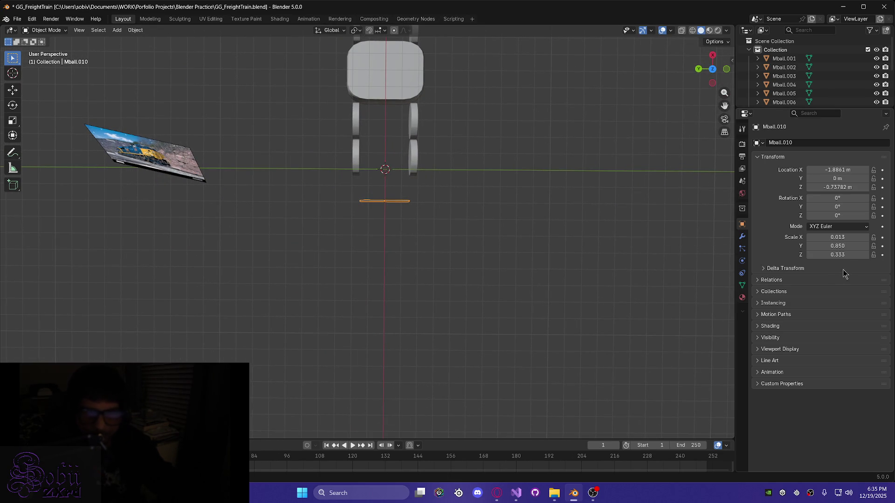
Widen the plate to Y scale 1.2 after briefly trying 1.25
{"action": "left_click", "coordinate": [843, 247]}
{"action": "type", "text": "1.000"}
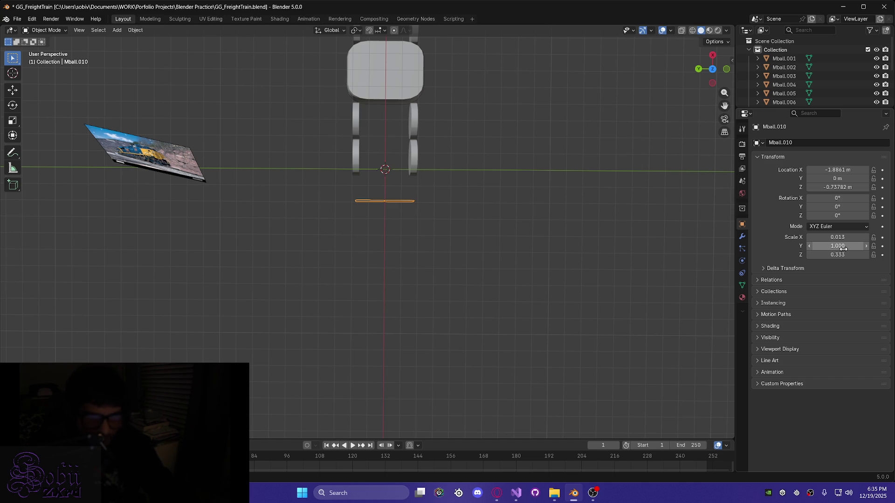
{"action": "left_click", "coordinate": [843, 249]}
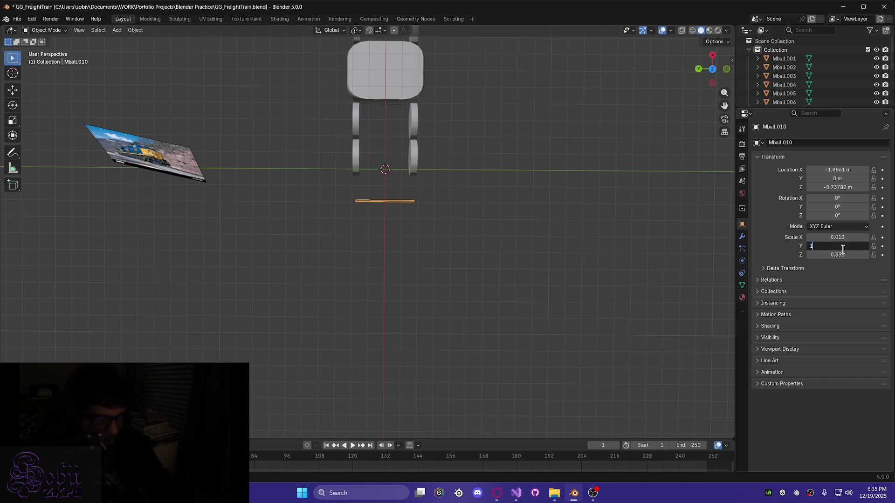
{"action": "type", "text": ".25"}
{"action": "key", "text": "Return"}
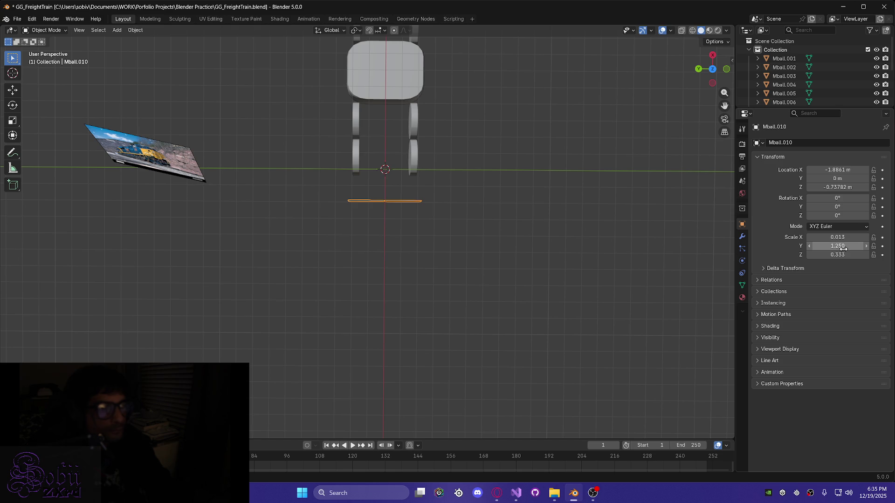
{"action": "left_click", "coordinate": [843, 249]}
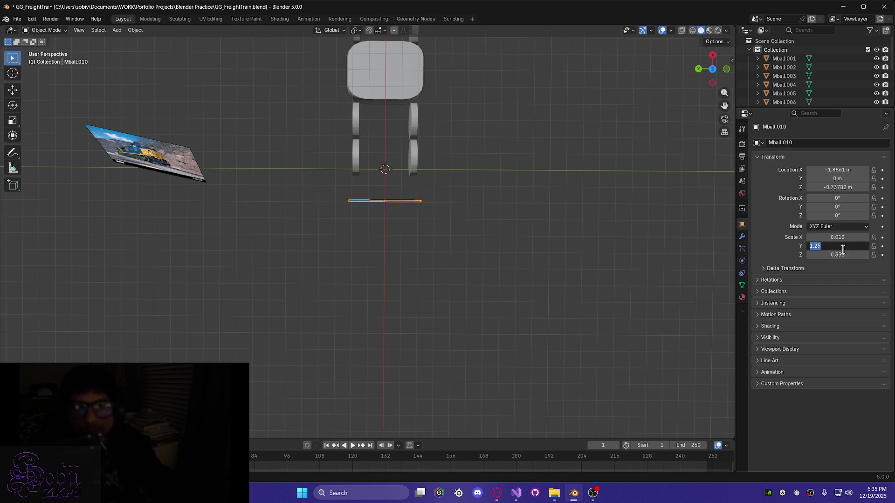
{"action": "type", "text": "1.2"}
{"action": "key", "text": "Return"}
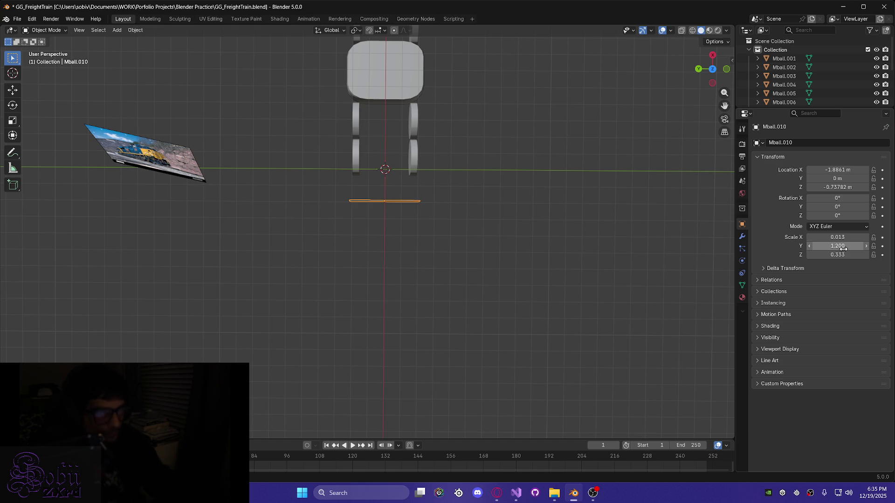
{"action": "scroll", "coordinate": [445, 214], "scroll_direction": "up", "scroll_amount": 5}
{"action": "mouse_move", "coordinate": [464, 202]}
{"action": "middle_mouse_down"}
{"action": "mouse_move", "coordinate": [452, 268]}
{"action": "mouse_move", "coordinate": [439, 251]}
{"action": "mouse_move", "coordinate": [443, 267]}
{"action": "mouse_move", "coordinate": [432, 267]}
{"action": "mouse_move", "coordinate": [454, 272]}
{"action": "middle_mouse_up"}
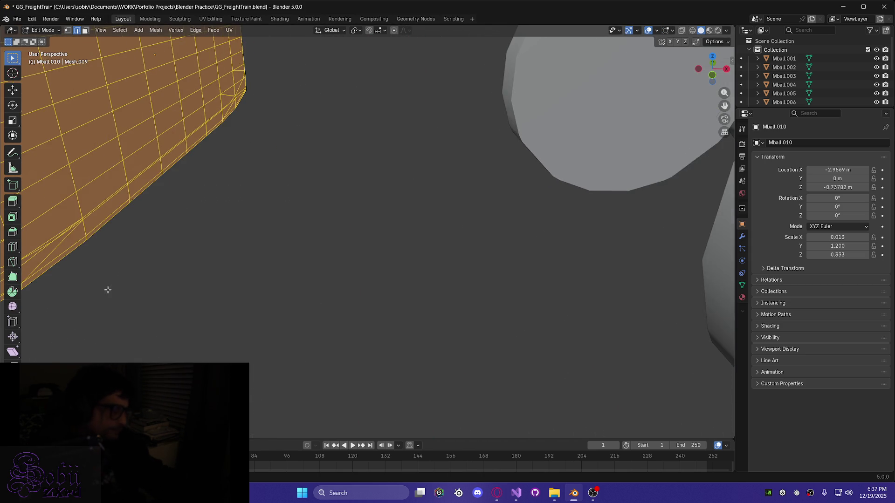
Deselect the plate's geometry and return to Object Mode
{"action": "mouse_move", "coordinate": [181, 277]}
{"action": "middle_mouse_down"}
{"action": "mouse_move", "coordinate": [552, 320]}
{"action": "mouse_move", "coordinate": [430, 220]}
{"action": "mouse_move", "coordinate": [444, 238]}
{"action": "mouse_move", "coordinate": [425, 161]}
{"action": "mouse_move", "coordinate": [485, 180]}
{"action": "mouse_move", "coordinate": [337, 314]}
{"action": "middle_mouse_up"}
{"action": "scroll", "coordinate": [420, 159], "scroll_direction": "down", "scroll_amount": 3}
{"action": "scroll", "coordinate": [410, 158], "scroll_direction": "up", "scroll_amount": 2}
{"action": "key", "text": "alt+a"}
{"action": "key", "text": "Tab"}
Deselect everything in the scene and bring up the Add > Metaball shapes
{"action": "middle_click_drag", "start_coordinate": [268, 354], "coordinate": [295, 338]}
{"action": "scroll", "coordinate": [295, 333], "scroll_direction": "down", "scroll_amount": 5}
{"action": "key", "text": "alt+a"}
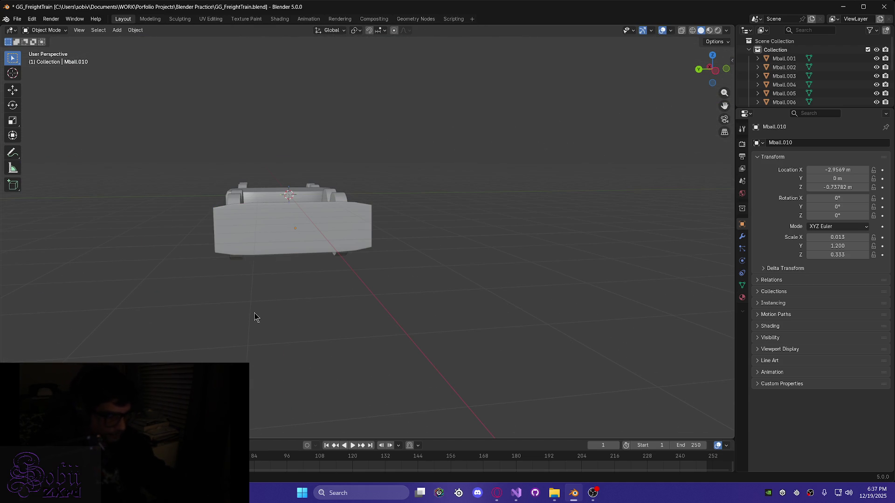
{"action": "key", "text": "shift+a"}
{"action": "mouse_move", "coordinate": [255, 317]}
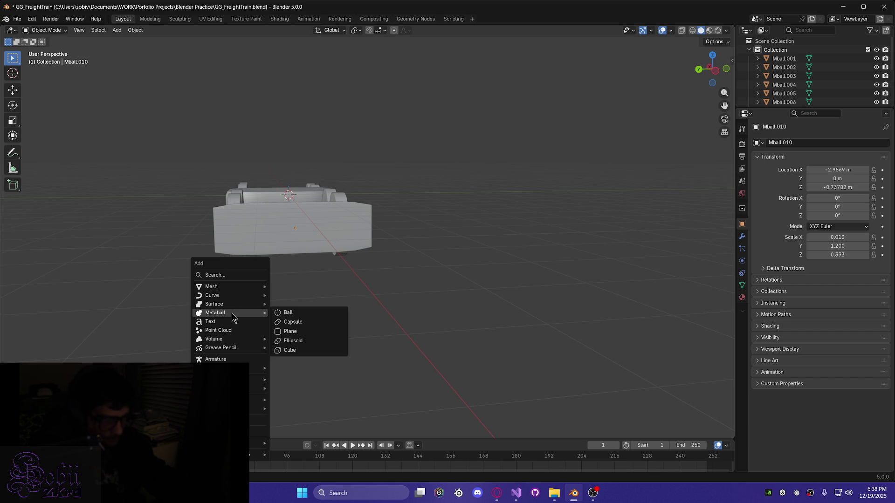
Add a Cube metaball at the origin and orbit to view it from above
{"action": "left_click", "coordinate": [295, 352]}
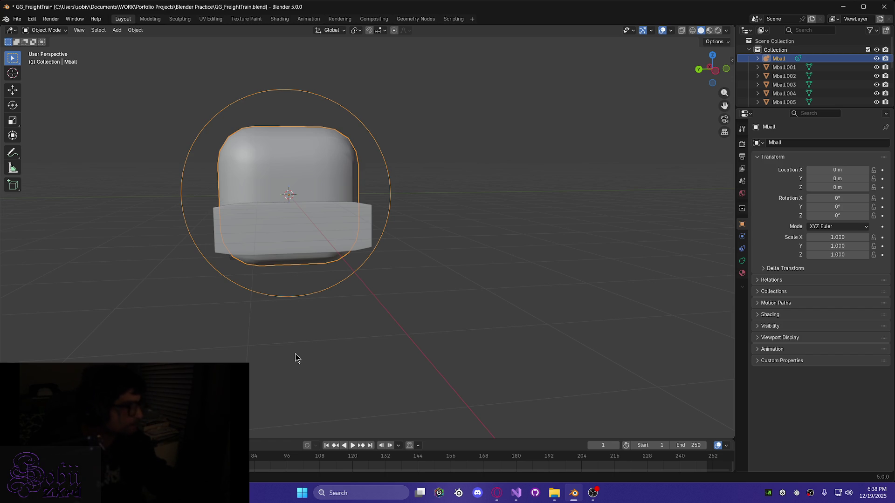
{"action": "mouse_move", "coordinate": [261, 304]}
{"action": "middle_mouse_down"}
{"action": "mouse_move", "coordinate": [250, 340]}
{"action": "mouse_move", "coordinate": [284, 407]}
{"action": "mouse_move", "coordinate": [281, 319]}
{"action": "mouse_move", "coordinate": [300, 368]}
{"action": "mouse_move", "coordinate": [275, 379]}
{"action": "middle_mouse_up"}
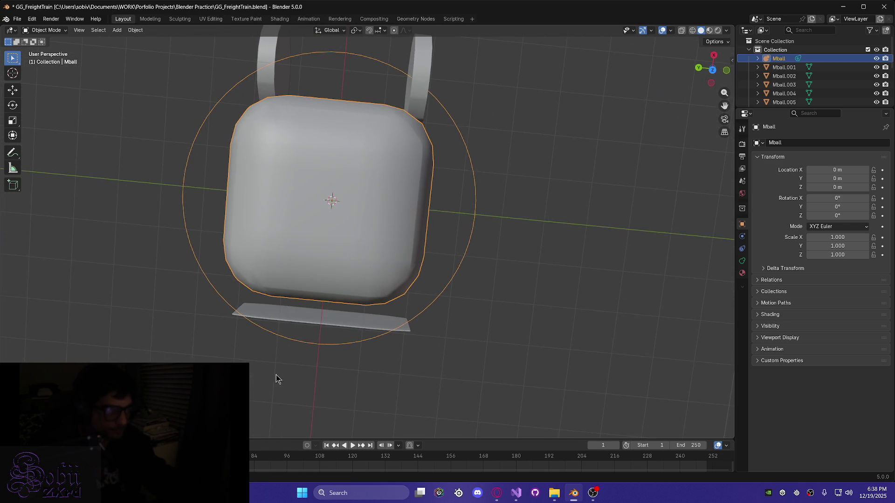
{"action": "mouse_move", "coordinate": [284, 325]}
{"action": "middle_mouse_down"}
{"action": "mouse_move", "coordinate": [309, 333]}
{"action": "mouse_move", "coordinate": [311, 326]}
{"action": "mouse_move", "coordinate": [372, 330]}
{"action": "mouse_move", "coordinate": [302, 303]}
{"action": "mouse_move", "coordinate": [253, 320]}
{"action": "mouse_move", "coordinate": [273, 321]}
{"action": "middle_mouse_up"}
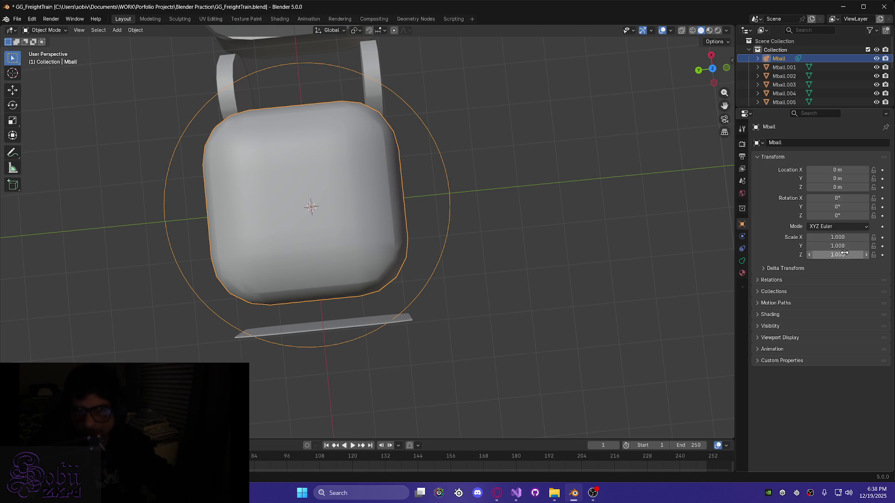
{"action": "left_click", "coordinate": [830, 240]}
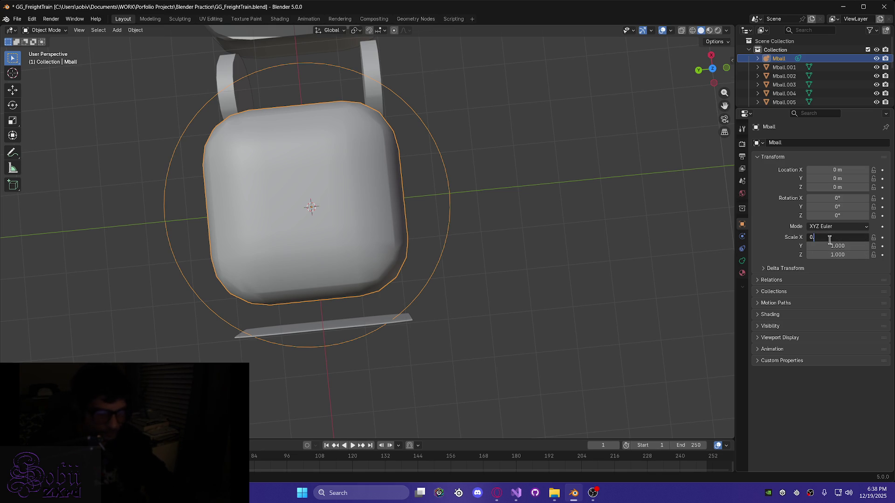
Flatten the metaball to X scale 0.033 and move it along X to -2.4635 m
{"action": "type", "text": "0333"}
{"action": "key", "text": "Return"}
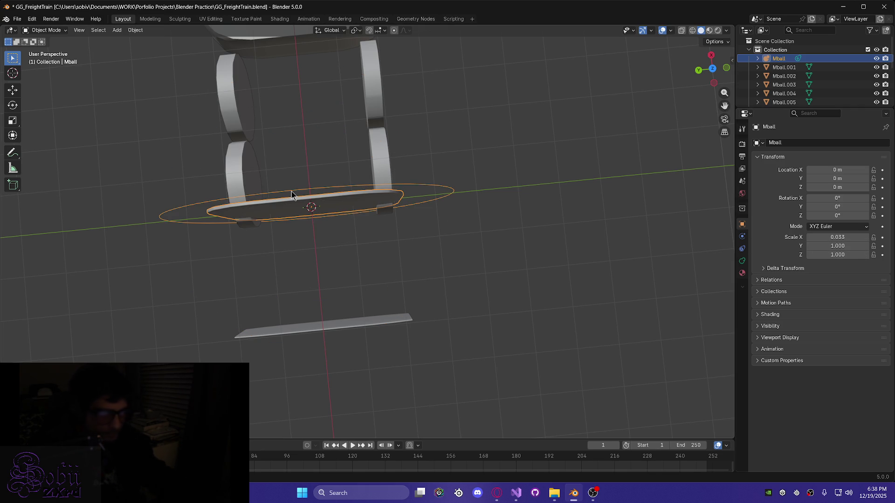
{"action": "key", "text": "g"}
{"action": "key", "text": "x"}
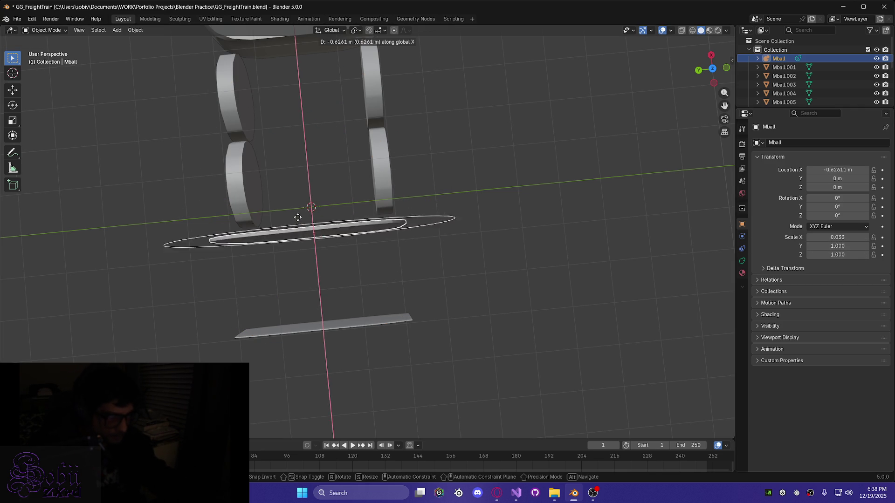
{"action": "left_click", "coordinate": [310, 296]}
{"action": "mouse_move", "coordinate": [310, 296]}
{"action": "middle_mouse_down"}
{"action": "mouse_move", "coordinate": [331, 281]}
{"action": "mouse_move", "coordinate": [310, 264]}
{"action": "mouse_move", "coordinate": [320, 243]}
{"action": "mouse_move", "coordinate": [295, 289]}
{"action": "middle_mouse_up"}
{"action": "scroll", "coordinate": [330, 294], "scroll_direction": "up", "scroll_amount": 3}
{"action": "scroll", "coordinate": [298, 348], "scroll_direction": "down", "scroll_amount": 5}
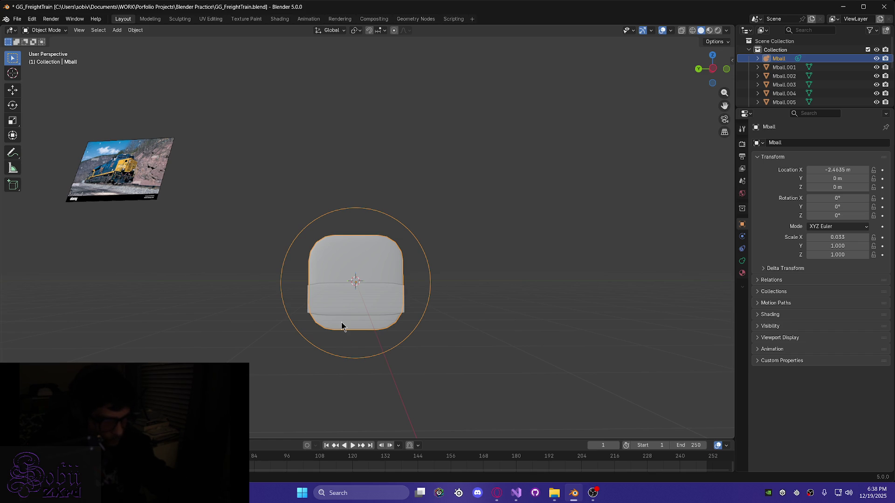
Raise the metaball along Z to 1.1492 m
{"action": "key", "text": "g"}
{"action": "key", "text": "z"}
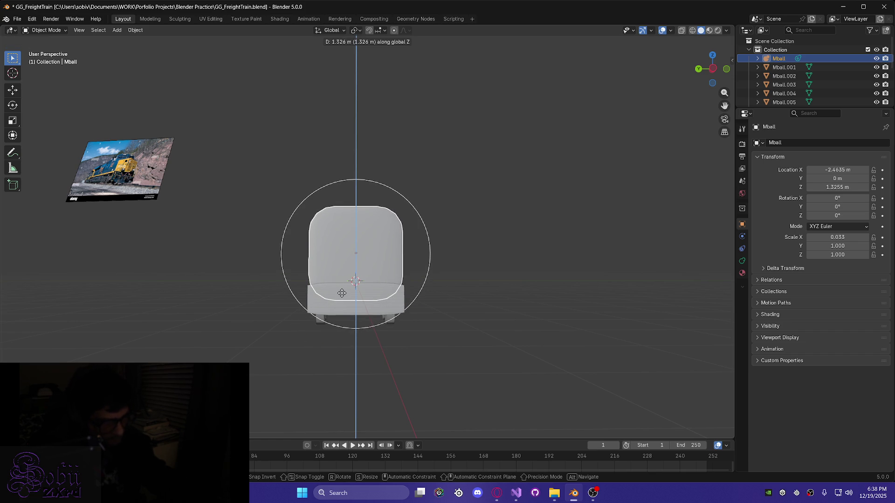
{"action": "left_click", "coordinate": [342, 297]}
{"action": "scroll", "coordinate": [361, 309], "scroll_direction": "up", "scroll_amount": 4}
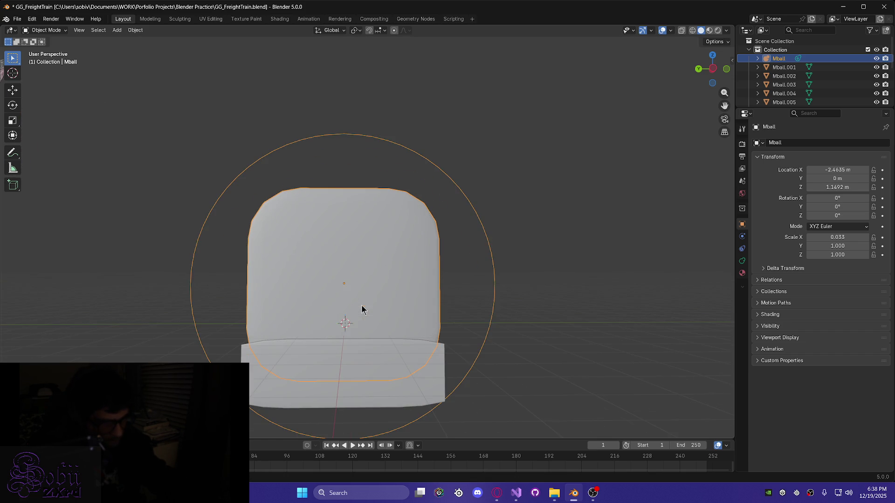
{"action": "mouse_move", "coordinate": [354, 379]}
{"action": "middle_mouse_down"}
{"action": "mouse_move", "coordinate": [356, 352]}
{"action": "mouse_move", "coordinate": [349, 357]}
{"action": "middle_mouse_up"}
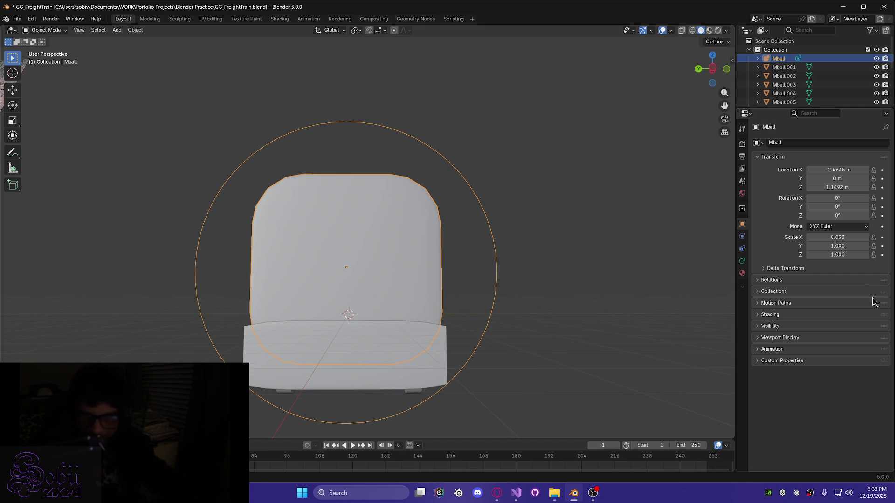
Set the metaball's Z scale to 0.75
{"action": "left_click", "coordinate": [844, 255]}
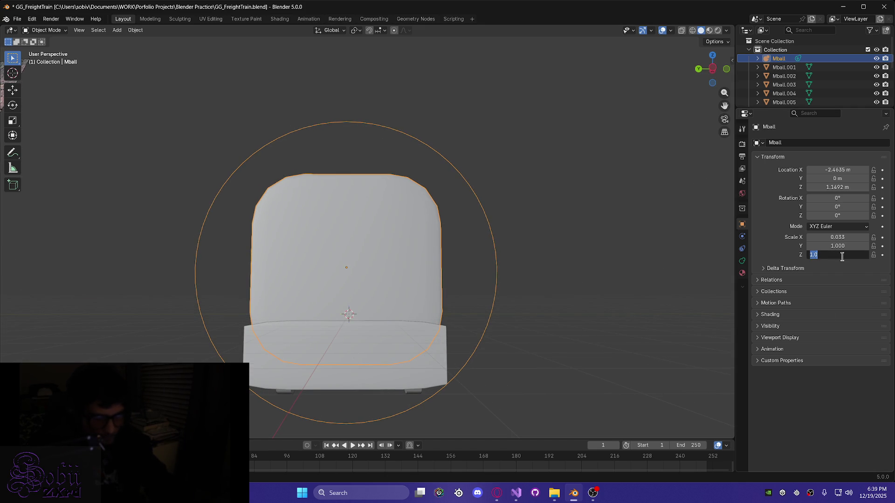
{"action": "type", "text": "0.5"}
{"action": "key", "text": "Return"}
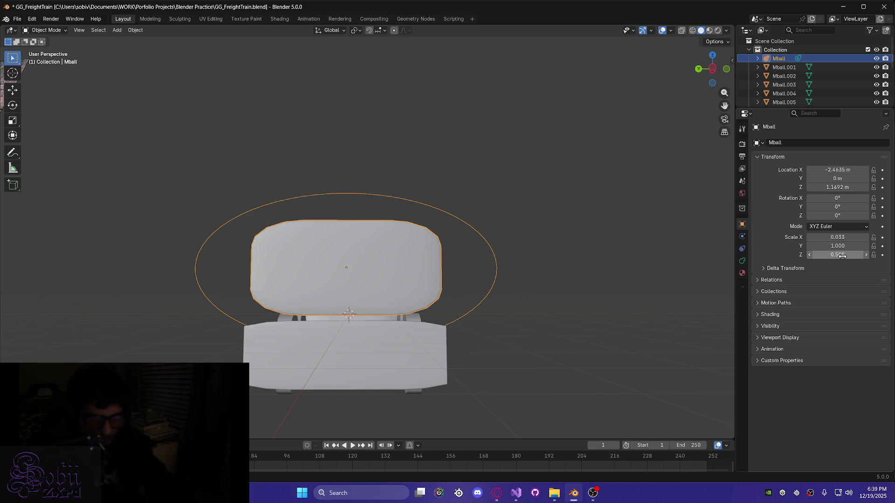
{"action": "left_click", "coordinate": [842, 255]}
{"action": "type", "text": "0"}
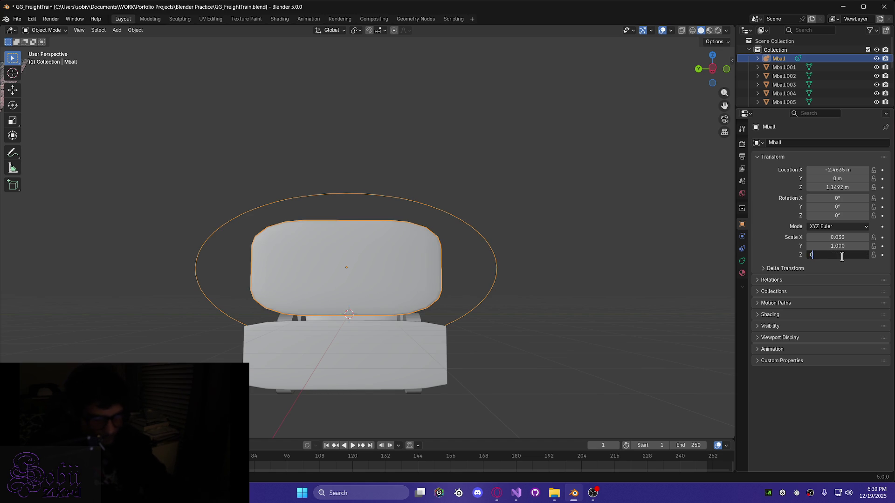
{"action": "type", "text": ".75"}
{"action": "key", "text": "Return"}
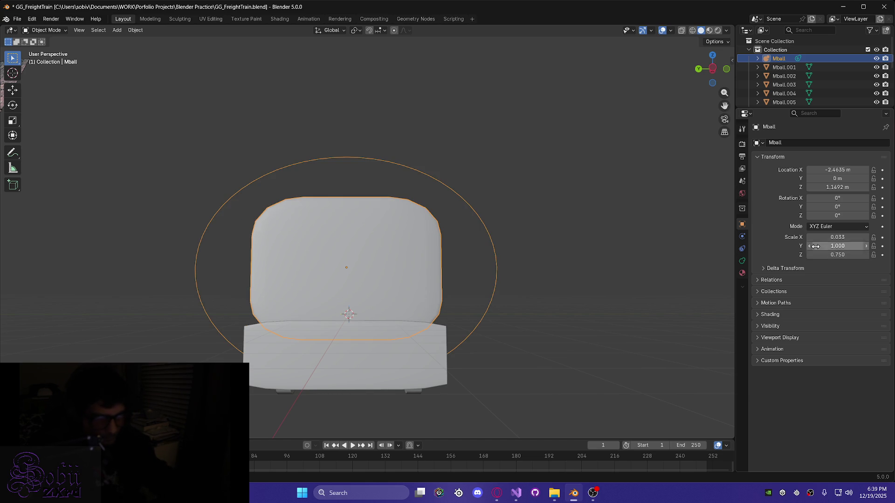
Lower the panel along Z to 1.0625 m beside the wheels
{"action": "mouse_move", "coordinate": [407, 301]}
{"action": "middle_mouse_down"}
{"action": "mouse_move", "coordinate": [394, 340]}
{"action": "mouse_move", "coordinate": [455, 343]}
{"action": "mouse_move", "coordinate": [473, 320]}
{"action": "middle_mouse_up"}
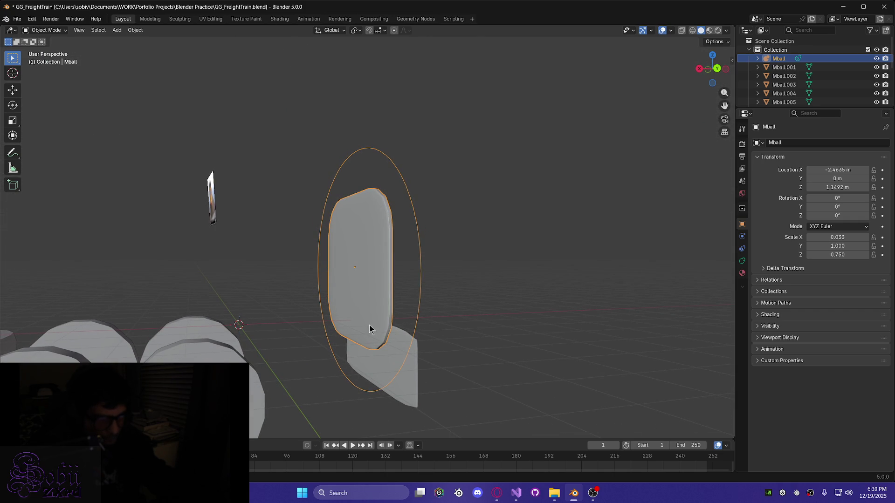
{"action": "mouse_move", "coordinate": [400, 377]}
{"action": "middle_mouse_down"}
{"action": "mouse_move", "coordinate": [486, 391]}
{"action": "mouse_move", "coordinate": [556, 375]}
{"action": "middle_mouse_up"}
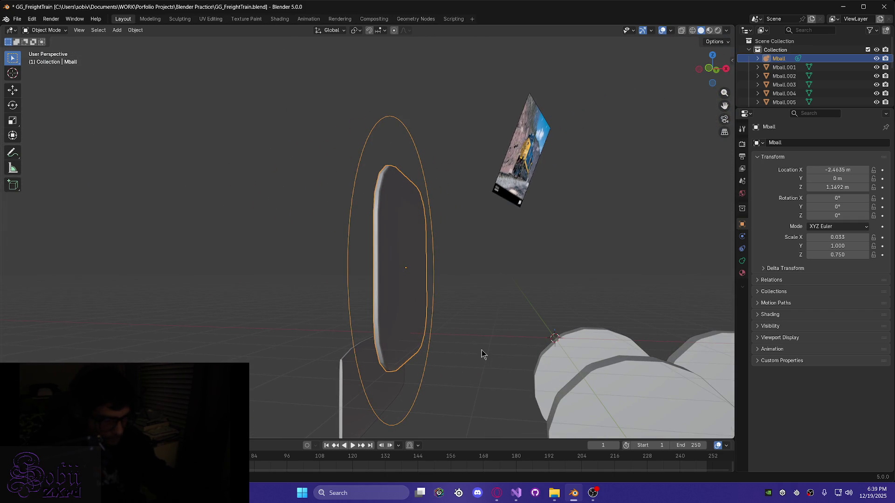
{"action": "key", "text": "g"}
{"action": "key", "text": "z"}
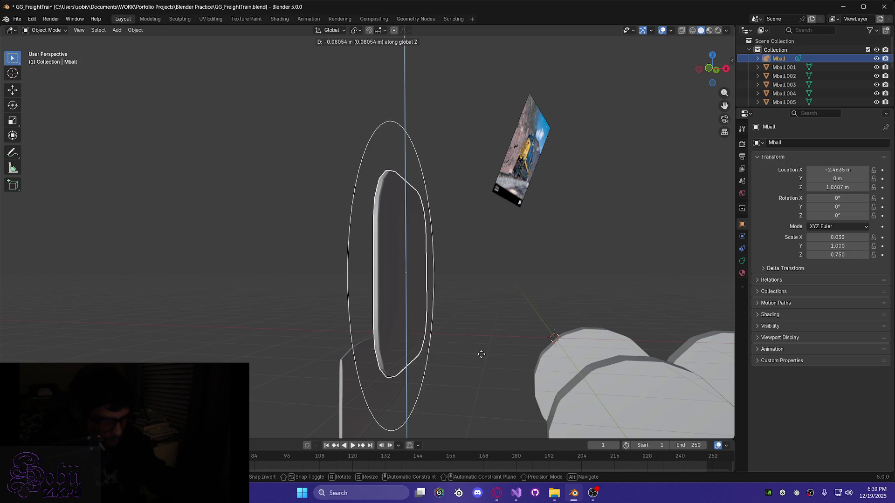
{"action": "left_click", "coordinate": [477, 356]}
{"action": "mouse_move", "coordinate": [463, 365]}
{"action": "middle_mouse_down"}
{"action": "mouse_move", "coordinate": [473, 366]}
{"action": "mouse_move", "coordinate": [440, 404]}
{"action": "middle_mouse_up"}
{"action": "scroll", "coordinate": [440, 405], "scroll_direction": "up", "scroll_amount": 8}
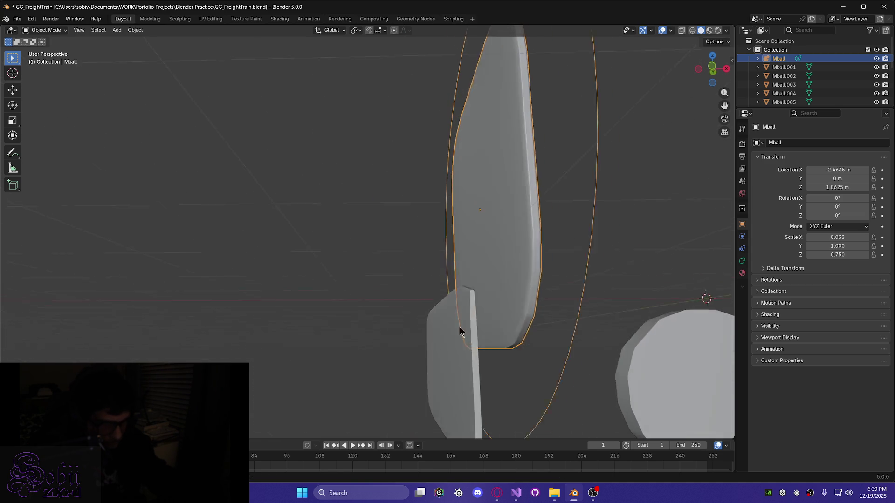
{"action": "middle_click_drag", "start_coordinate": [463, 339], "coordinate": [462, 343]}
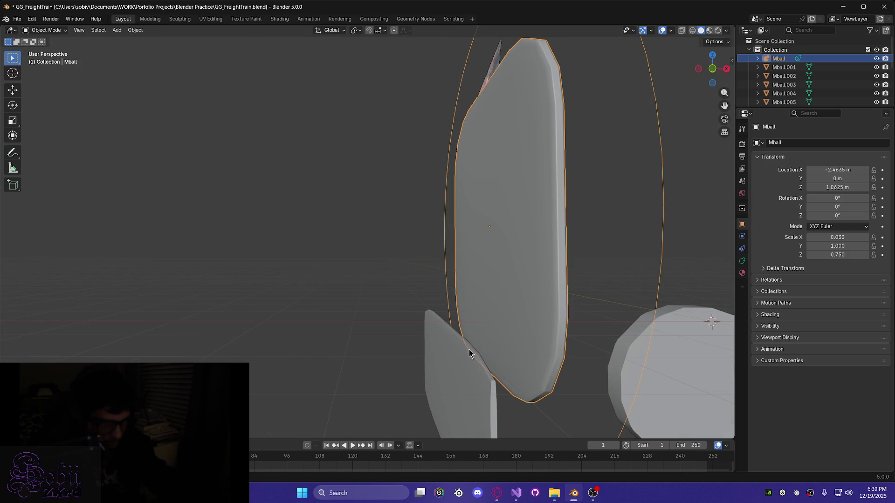
{"action": "right_click", "coordinate": [514, 299]}
Convert the metaball panel to a mesh and nudge it slightly lower on Z
{"action": "mouse_move", "coordinate": [517, 295]}
{"action": "left_click", "coordinate": [544, 293]}
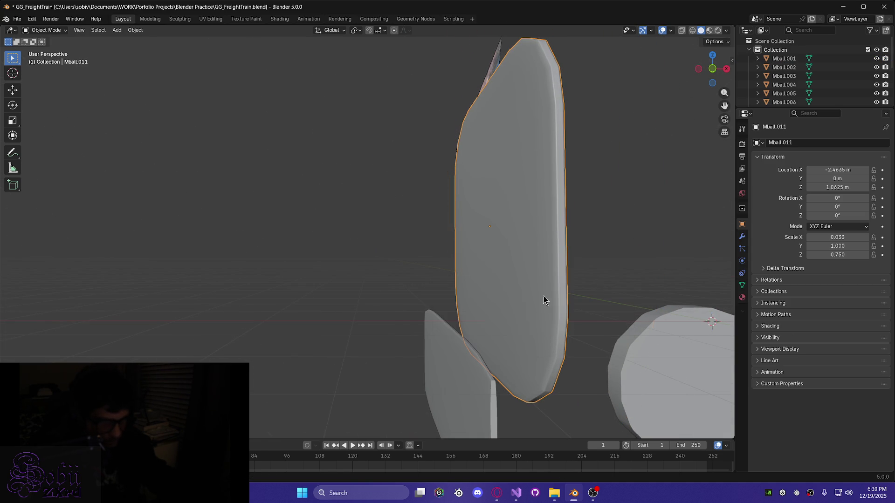
{"action": "key", "text": "g"}
{"action": "key", "text": "z"}
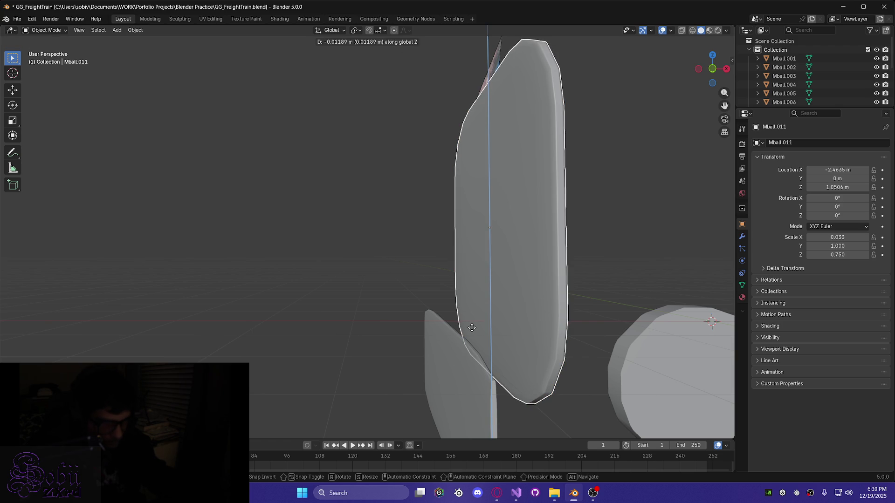
{"action": "left_click", "coordinate": [473, 331]}
Lower the mesh panel further to Z 1.0191 m and enter Edit Mode
{"action": "mouse_move", "coordinate": [473, 331]}
{"action": "middle_mouse_down"}
{"action": "mouse_move", "coordinate": [541, 340]}
{"action": "mouse_move", "coordinate": [569, 325]}
{"action": "middle_mouse_up"}
{"action": "key", "text": "g"}
{"action": "key", "text": "z"}
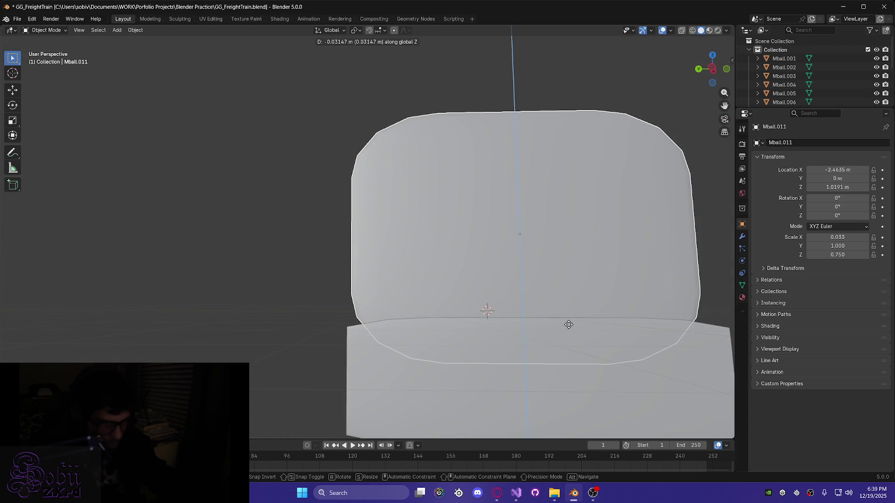
{"action": "left_click", "coordinate": [566, 324]}
{"action": "mouse_move", "coordinate": [567, 324]}
{"action": "middle_mouse_down"}
{"action": "mouse_move", "coordinate": [547, 326]}
{"action": "mouse_move", "coordinate": [549, 314]}
{"action": "mouse_move", "coordinate": [568, 332]}
{"action": "mouse_move", "coordinate": [561, 336]}
{"action": "mouse_move", "coordinate": [447, 326]}
{"action": "middle_mouse_up"}
{"action": "scroll", "coordinate": [549, 314], "scroll_direction": "down", "scroll_amount": 5}
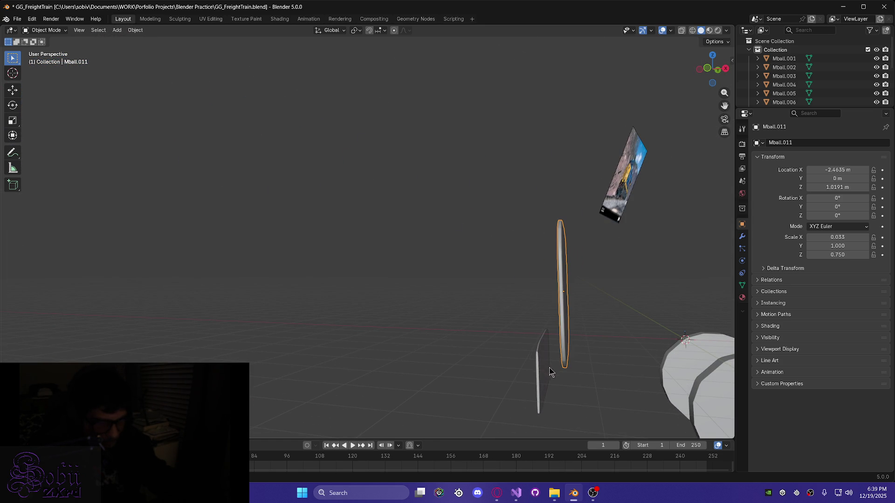
{"action": "mouse_move", "coordinate": [554, 384]}
{"action": "middle_mouse_down"}
{"action": "mouse_move", "coordinate": [589, 401]}
{"action": "mouse_move", "coordinate": [597, 385]}
{"action": "mouse_move", "coordinate": [622, 392]}
{"action": "mouse_move", "coordinate": [543, 366]}
{"action": "mouse_move", "coordinate": [676, 371]}
{"action": "mouse_move", "coordinate": [557, 347]}
{"action": "middle_mouse_up"}
{"action": "key", "text": "Tab"}
Box-select the bottom row of faces on the panel, including those to the right
{"action": "mouse_move", "coordinate": [517, 306]}
{"action": "middle_mouse_down"}
{"action": "mouse_move", "coordinate": [541, 383]}
{"action": "mouse_move", "coordinate": [498, 348]}
{"action": "middle_mouse_up"}
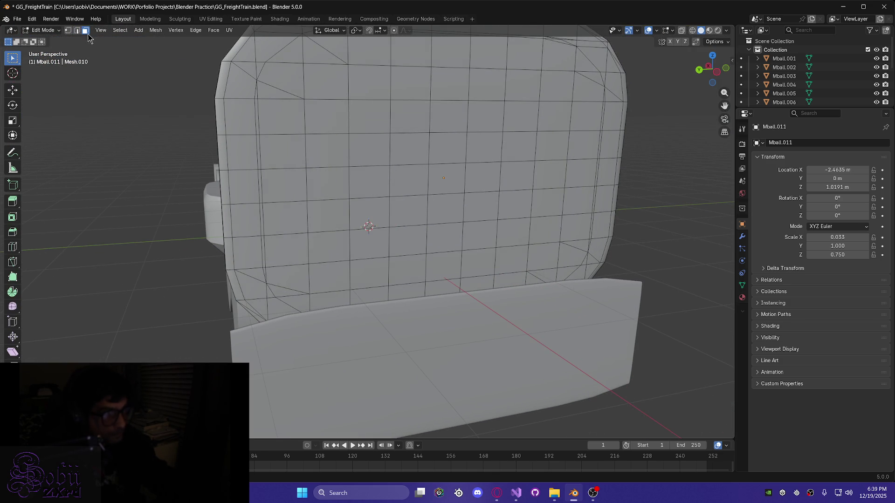
{"action": "middle_click_drag", "start_coordinate": [347, 206], "coordinate": [328, 275]}
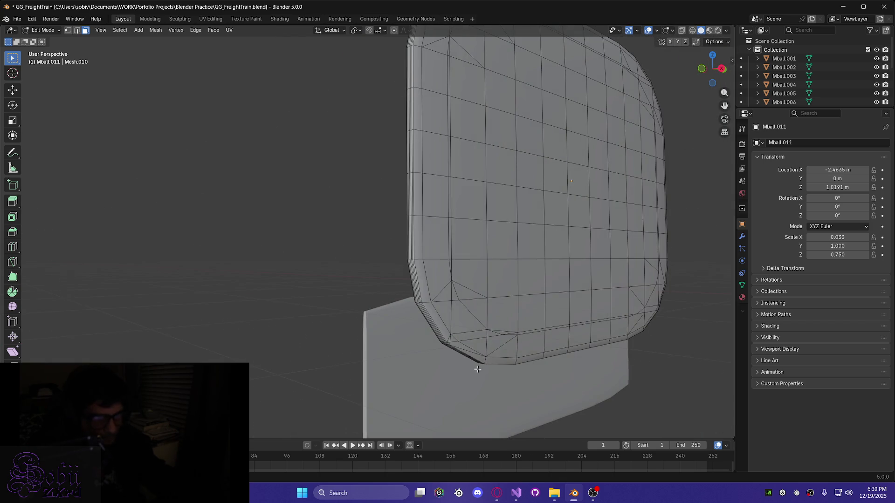
{"action": "middle_click_drag", "start_coordinate": [478, 370], "coordinate": [415, 362]}
{"action": "mouse_move", "coordinate": [375, 306]}
{"action": "left_mouse_down"}
{"action": "mouse_move", "coordinate": [514, 343]}
{"action": "mouse_move", "coordinate": [685, 346]}
{"action": "left_mouse_up"}
{"action": "middle_click_drag", "start_coordinate": [686, 346], "coordinate": [651, 348]}
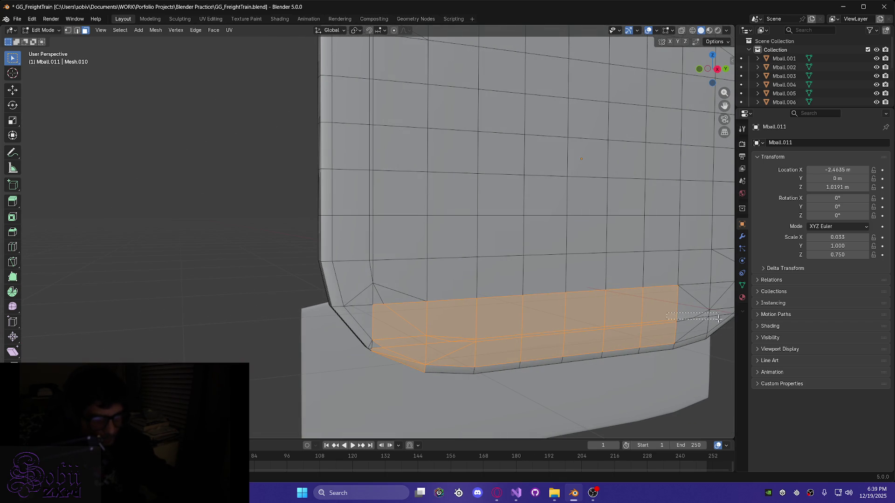
{"action": "left_click_drag", "start_coordinate": [716, 318], "coordinate": [716, 318], "text": "shift"}
{"action": "middle_click_drag", "start_coordinate": [664, 333], "coordinate": [589, 314], "text": "shift"}
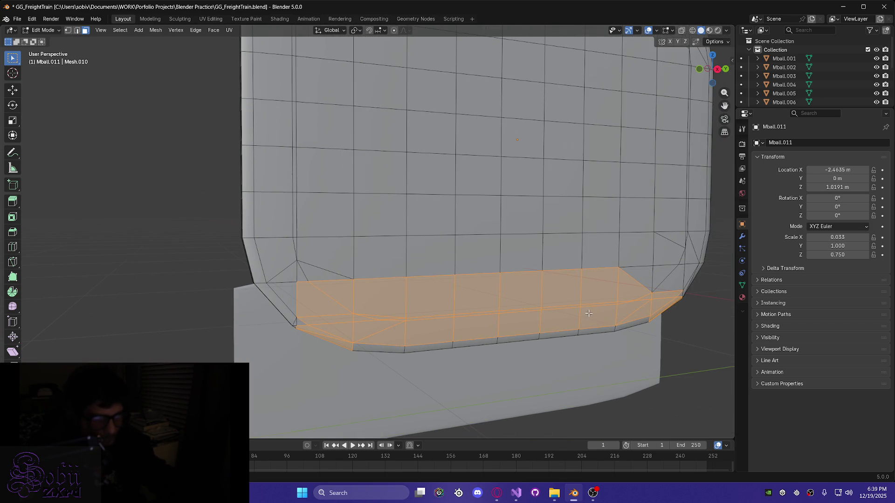
Add the left corner faces and the thin bottom faces to the selection
{"action": "left_click", "coordinate": [272, 300], "text": "shift"}
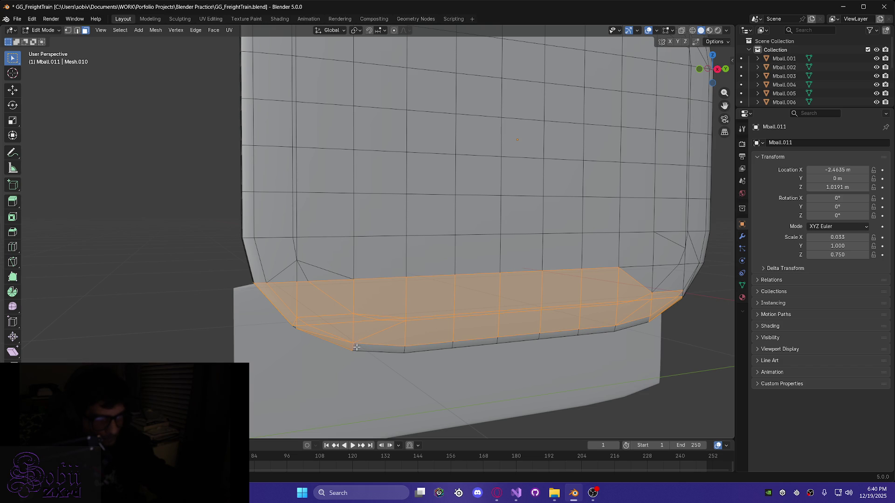
{"action": "left_click", "coordinate": [376, 345], "text": "shift"}
{"action": "left_click", "coordinate": [564, 338], "text": "ctrl"}
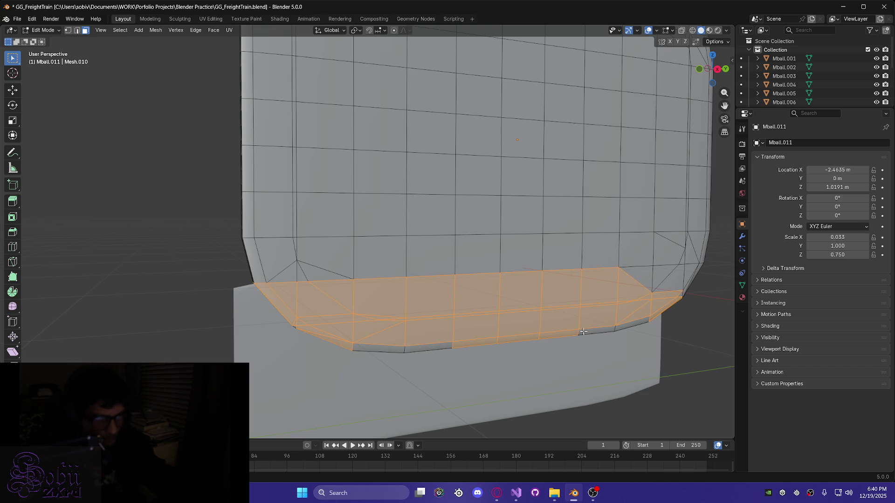
{"action": "left_click", "coordinate": [368, 348], "text": "shift"}
{"action": "left_click", "coordinate": [425, 348], "text": "shift"}
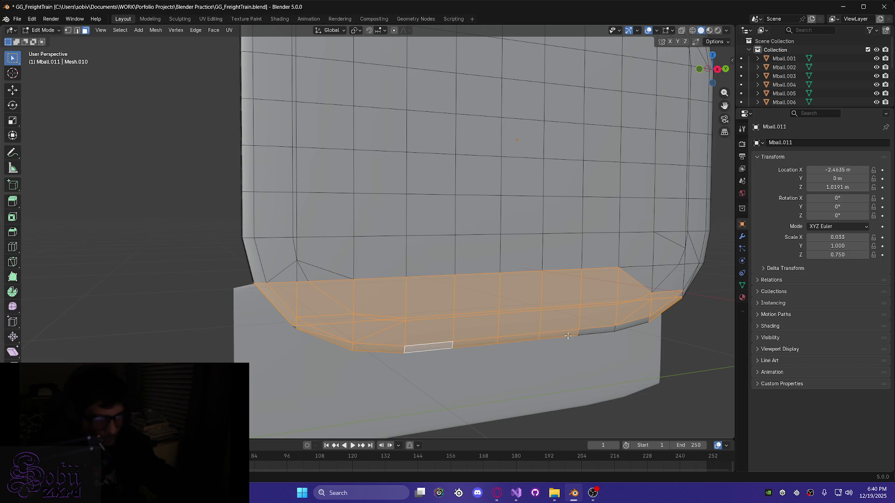
{"action": "left_click_drag", "start_coordinate": [583, 327], "coordinate": [640, 321], "text": "shift"}
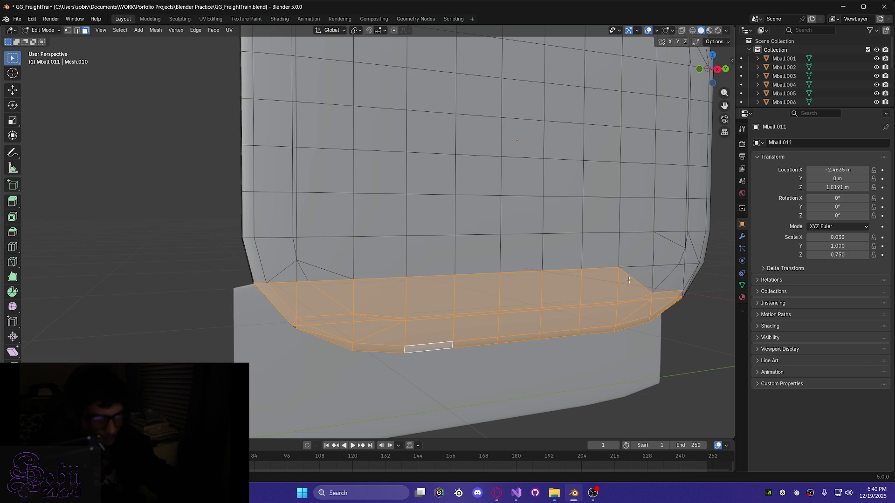
Add the faces along the panel's edge and those between the selected areas
{"action": "mouse_move", "coordinate": [689, 309]}
{"action": "middle_mouse_down"}
{"action": "mouse_move", "coordinate": [595, 295]}
{"action": "mouse_move", "coordinate": [638, 304]}
{"action": "mouse_move", "coordinate": [563, 303]}
{"action": "mouse_move", "coordinate": [512, 289]}
{"action": "mouse_move", "coordinate": [418, 237]}
{"action": "middle_mouse_up"}
{"action": "scroll", "coordinate": [417, 236], "scroll_direction": "up", "scroll_amount": 5}
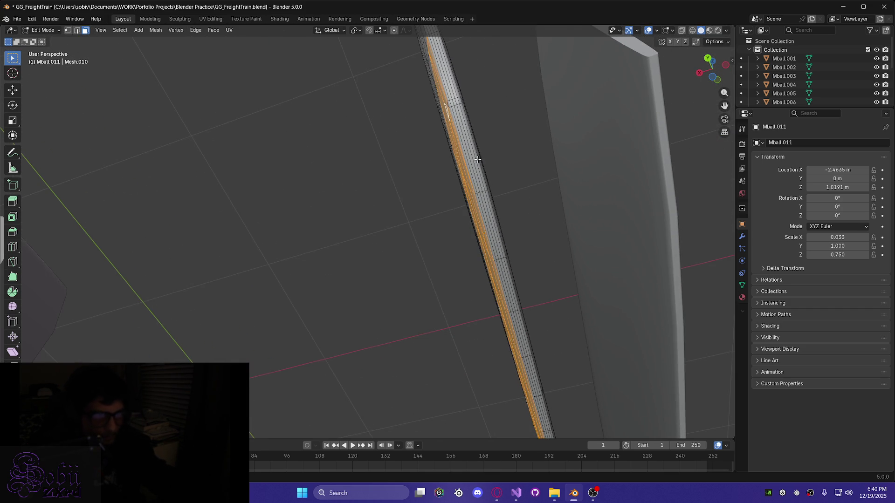
{"action": "middle_click_drag", "start_coordinate": [463, 158], "coordinate": [471, 172]}
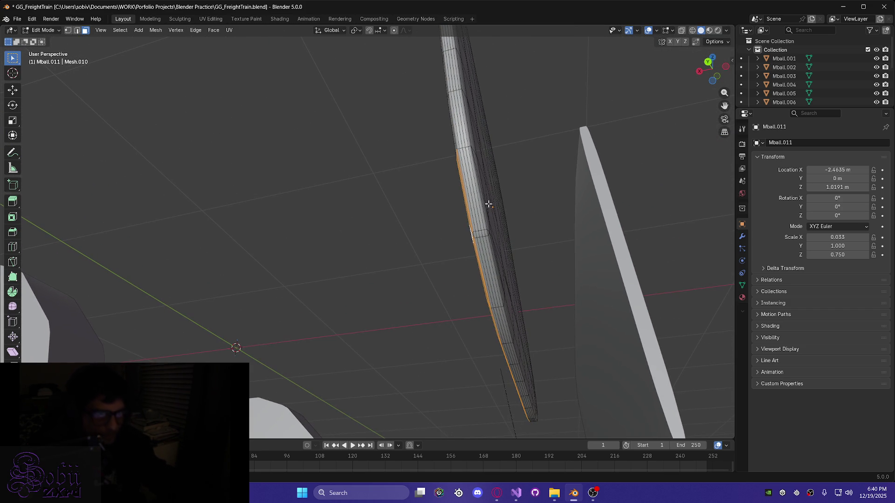
{"action": "mouse_move", "coordinate": [467, 183]}
{"action": "left_mouse_down"}
{"action": "mouse_move", "coordinate": [468, 227]}
{"action": "mouse_move", "coordinate": [498, 302]}
{"action": "left_mouse_up"}
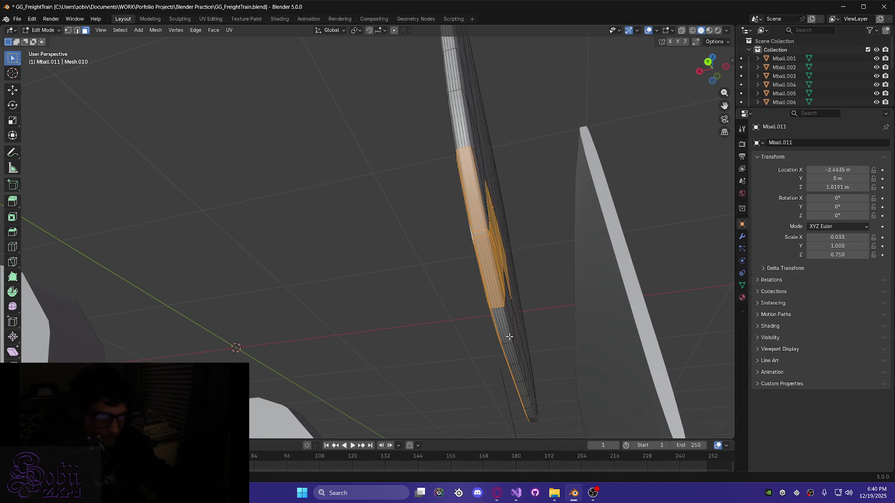
{"action": "mouse_move", "coordinate": [506, 305]}
{"action": "middle_mouse_down"}
{"action": "mouse_move", "coordinate": [457, 348]}
{"action": "mouse_move", "coordinate": [439, 247]}
{"action": "middle_mouse_up"}
{"action": "left_click_drag", "start_coordinate": [421, 231], "coordinate": [454, 277], "text": "shift"}
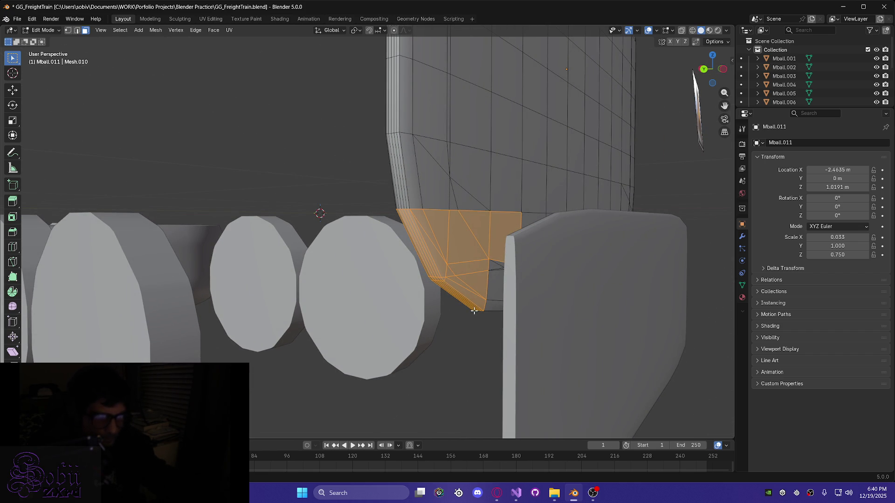
{"action": "mouse_move", "coordinate": [481, 297]}
{"action": "middle_mouse_down"}
{"action": "mouse_move", "coordinate": [468, 321]}
{"action": "mouse_move", "coordinate": [516, 345]}
{"action": "mouse_move", "coordinate": [406, 335]}
{"action": "mouse_move", "coordinate": [436, 282]}
{"action": "mouse_move", "coordinate": [463, 317]}
{"action": "middle_mouse_up"}
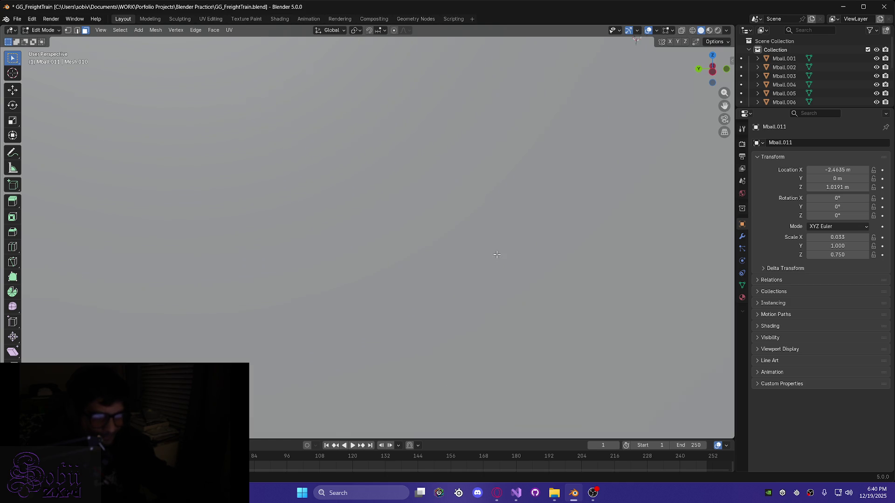
From below, add the neighbouring rim faces and thin strip faces to the selection
{"action": "scroll", "coordinate": [497, 255], "scroll_direction": "down", "scroll_amount": 5}
{"action": "mouse_move", "coordinate": [521, 258]}
{"action": "middle_mouse_down"}
{"action": "mouse_move", "coordinate": [519, 165]}
{"action": "mouse_move", "coordinate": [467, 322]}
{"action": "mouse_move", "coordinate": [441, 206]}
{"action": "middle_mouse_up"}
{"action": "left_click_drag", "start_coordinate": [430, 191], "coordinate": [553, 254], "text": "shift"}
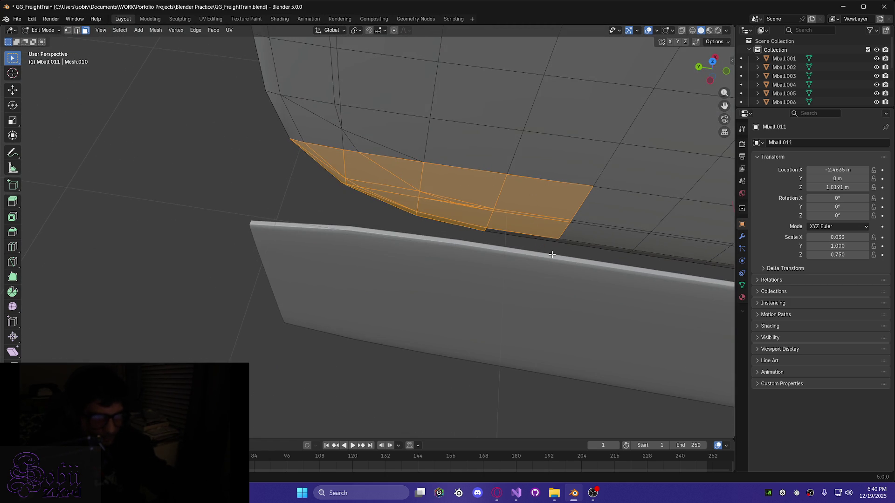
{"action": "mouse_move", "coordinate": [566, 238]}
{"action": "middle_mouse_down"}
{"action": "mouse_move", "coordinate": [580, 219]}
{"action": "mouse_move", "coordinate": [515, 200]}
{"action": "mouse_move", "coordinate": [370, 216]}
{"action": "middle_mouse_up"}
{"action": "left_click", "coordinate": [314, 232], "text": "shift"}
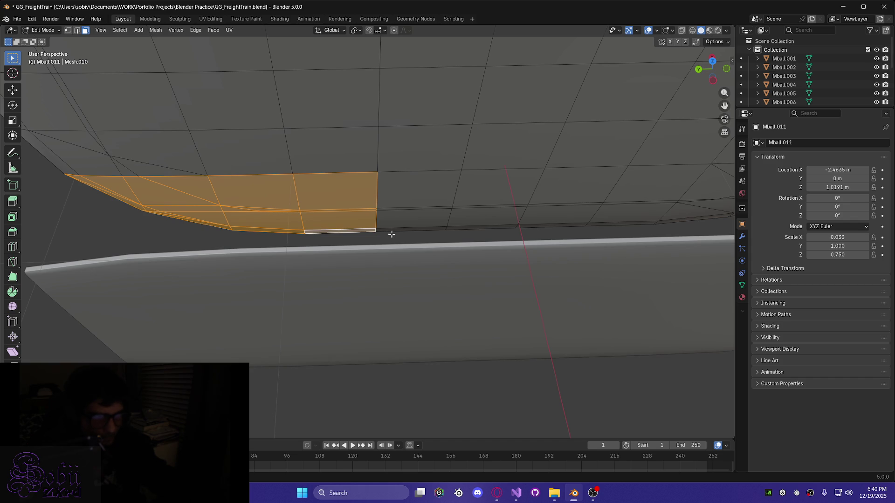
{"action": "left_click", "coordinate": [395, 230], "text": "shift"}
{"action": "mouse_move", "coordinate": [368, 184]}
{"action": "left_mouse_down", "text": "shift"}
{"action": "mouse_move", "coordinate": [474, 209]}
{"action": "mouse_move", "coordinate": [714, 221]}
{"action": "left_mouse_up", "text": "shift"}
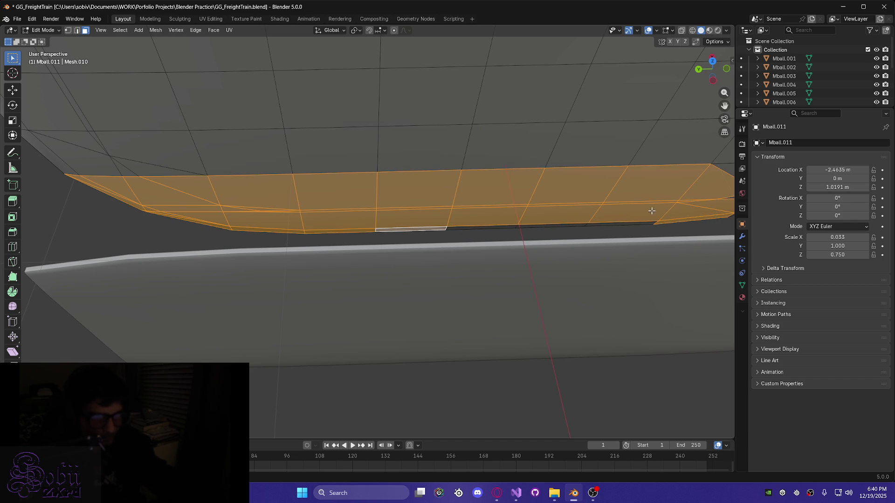
{"action": "left_click", "coordinate": [489, 228], "text": "shift"}
{"action": "left_click", "coordinate": [574, 227], "text": "shift"}
{"action": "left_click", "coordinate": [604, 226], "text": "shift"}
Extend the selection to the rim's right end and along the whole bottom strip
{"action": "middle_click_drag", "start_coordinate": [638, 217], "coordinate": [632, 211]}
{"action": "middle_click_drag", "start_coordinate": [643, 199], "coordinate": [337, 167], "text": "shift"}
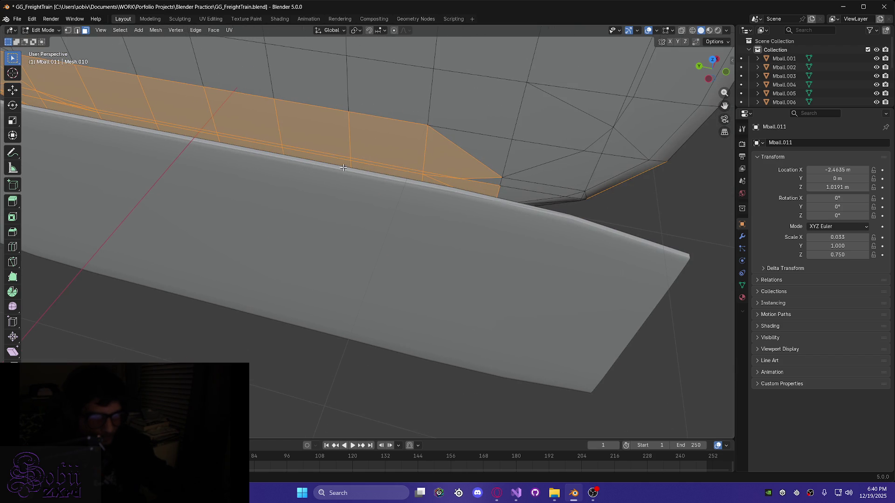
{"action": "mouse_move", "coordinate": [461, 153]}
{"action": "left_mouse_down", "text": "shift"}
{"action": "mouse_move", "coordinate": [629, 196]}
{"action": "mouse_move", "coordinate": [609, 195]}
{"action": "left_mouse_up", "text": "shift"}
{"action": "middle_click_drag", "start_coordinate": [573, 187], "coordinate": [559, 203]}
{"action": "left_click_drag", "start_coordinate": [574, 212], "coordinate": [575, 213], "text": "shift"}
{"action": "mouse_move", "coordinate": [575, 225]}
{"action": "middle_mouse_down"}
{"action": "mouse_move", "coordinate": [552, 208]}
{"action": "mouse_move", "coordinate": [585, 209]}
{"action": "mouse_move", "coordinate": [614, 234]}
{"action": "mouse_move", "coordinate": [603, 216]}
{"action": "mouse_move", "coordinate": [608, 243]}
{"action": "mouse_move", "coordinate": [315, 226]}
{"action": "middle_mouse_up"}
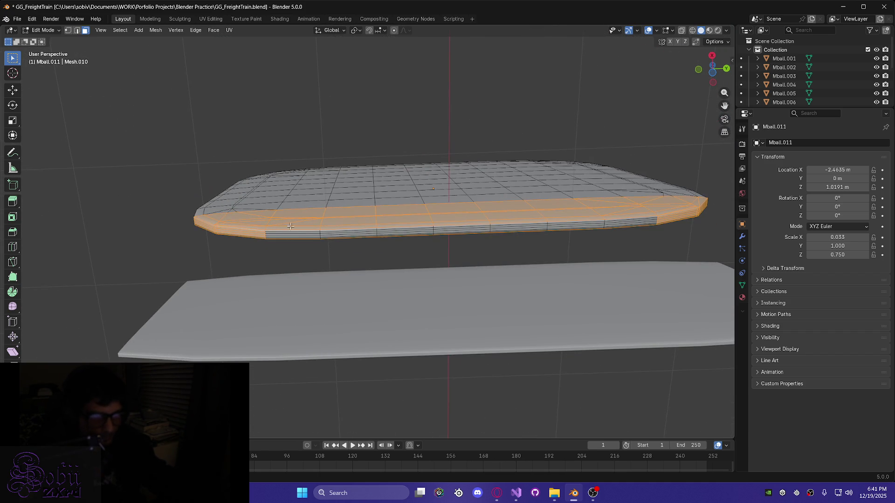
{"action": "mouse_move", "coordinate": [289, 233]}
{"action": "left_mouse_down", "text": "shift"}
{"action": "mouse_move", "coordinate": [536, 233]}
{"action": "mouse_move", "coordinate": [649, 221]}
{"action": "mouse_move", "coordinate": [657, 229]}
{"action": "left_mouse_up", "text": "shift"}
{"action": "mouse_move", "coordinate": [563, 227]}
{"action": "middle_mouse_down"}
{"action": "mouse_move", "coordinate": [661, 236]}
{"action": "mouse_move", "coordinate": [597, 219]}
{"action": "middle_mouse_up"}
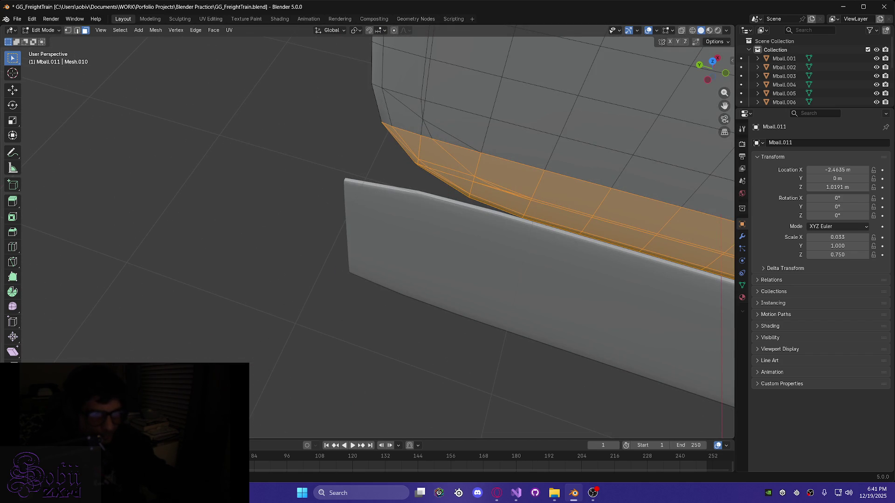
{"action": "mouse_move", "coordinate": [418, 342]}
{"action": "middle_mouse_down"}
{"action": "mouse_move", "coordinate": [459, 340]}
{"action": "mouse_move", "coordinate": [449, 303]}
{"action": "mouse_move", "coordinate": [234, 292]}
{"action": "mouse_move", "coordinate": [352, 312]}
{"action": "mouse_move", "coordinate": [314, 261]}
{"action": "mouse_move", "coordinate": [413, 226]}
{"action": "mouse_move", "coordinate": [282, 189]}
{"action": "mouse_move", "coordinate": [292, 205]}
{"action": "mouse_move", "coordinate": [533, 196]}
{"action": "middle_mouse_up"}
{"action": "scroll", "coordinate": [460, 340], "scroll_direction": "up", "scroll_amount": 4}
{"action": "scroll", "coordinate": [448, 303], "scroll_direction": "down", "scroll_amount": 3}
{"action": "scroll", "coordinate": [313, 261], "scroll_direction": "down", "scroll_amount": 3}
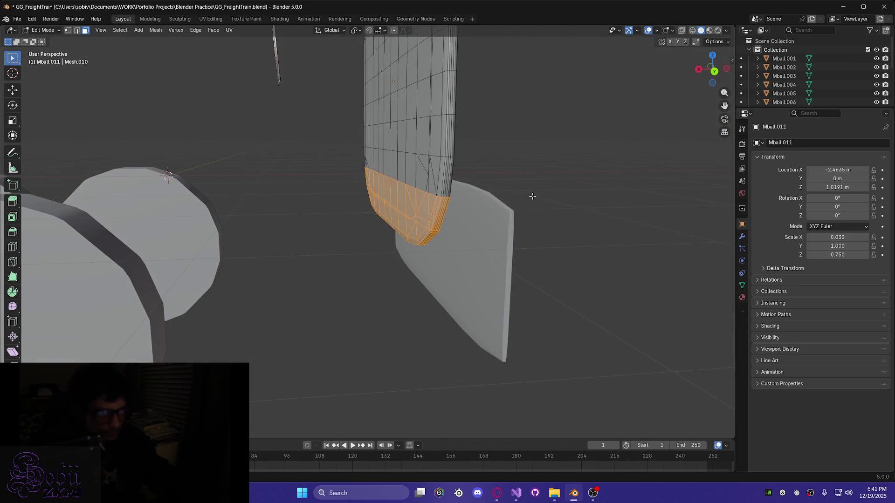
Delete the selected rim faces
{"action": "key", "text": "x"}
{"action": "left_click", "coordinate": [394, 262]}
{"action": "mouse_move", "coordinate": [372, 256]}
{"action": "middle_mouse_down"}
{"action": "mouse_move", "coordinate": [367, 232]}
{"action": "mouse_move", "coordinate": [387, 276]}
{"action": "mouse_move", "coordinate": [405, 235]}
{"action": "mouse_move", "coordinate": [352, 254]}
{"action": "mouse_move", "coordinate": [346, 275]}
{"action": "middle_mouse_up"}
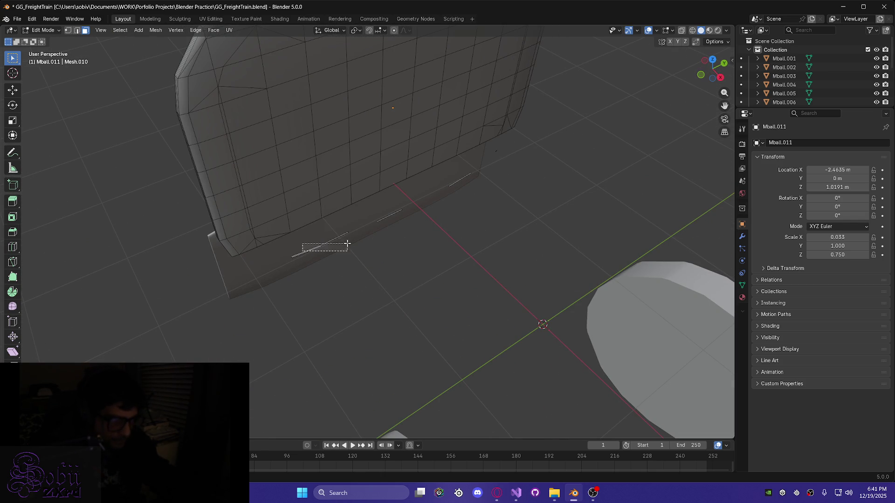
Select the leftover faces along the bottom edge and delete them
{"action": "left_click_drag", "start_coordinate": [337, 246], "coordinate": [398, 224]}
{"action": "left_click", "coordinate": [311, 219], "text": "shift"}
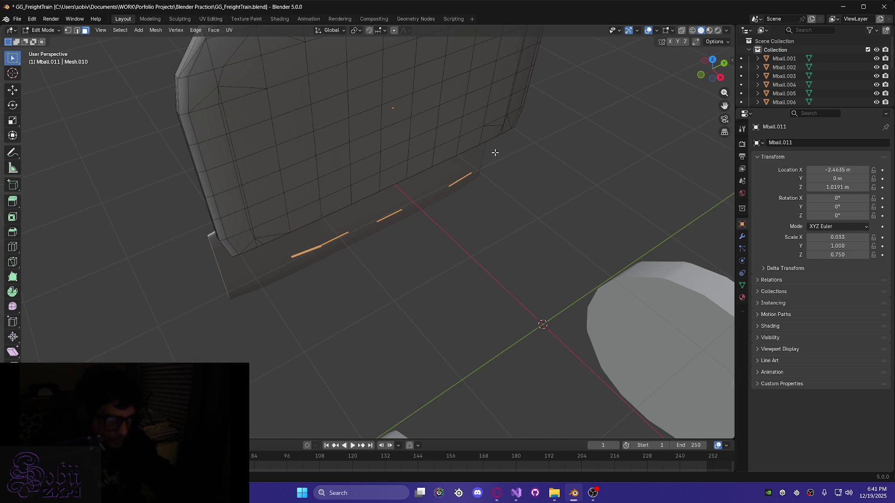
{"action": "mouse_move", "coordinate": [518, 170]}
{"action": "middle_mouse_down"}
{"action": "mouse_move", "coordinate": [499, 190]}
{"action": "mouse_move", "coordinate": [507, 234]}
{"action": "middle_mouse_up"}
{"action": "scroll", "coordinate": [508, 235], "scroll_direction": "up", "scroll_amount": 10}
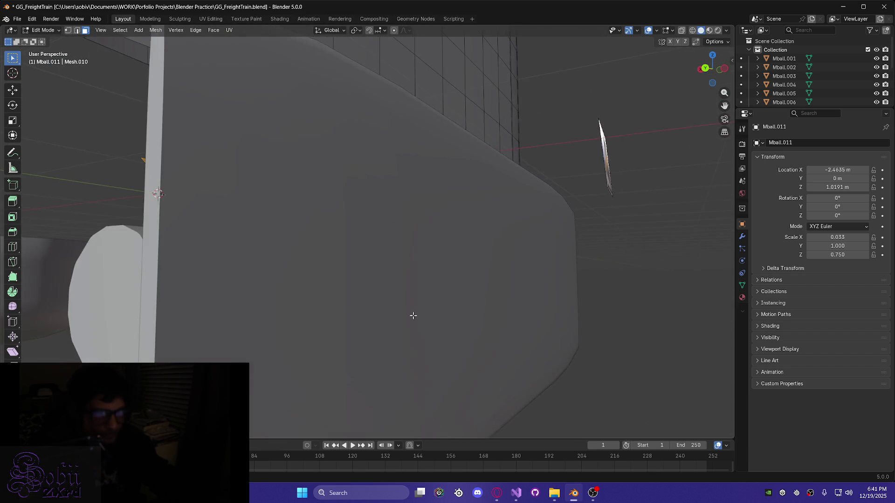
{"action": "mouse_move", "coordinate": [413, 315]}
{"action": "middle_mouse_down"}
{"action": "mouse_move", "coordinate": [442, 324]}
{"action": "mouse_move", "coordinate": [324, 329]}
{"action": "mouse_move", "coordinate": [360, 343]}
{"action": "mouse_move", "coordinate": [405, 305]}
{"action": "middle_mouse_up"}
{"action": "key", "text": "x"}
{"action": "left_click", "coordinate": [348, 349]}
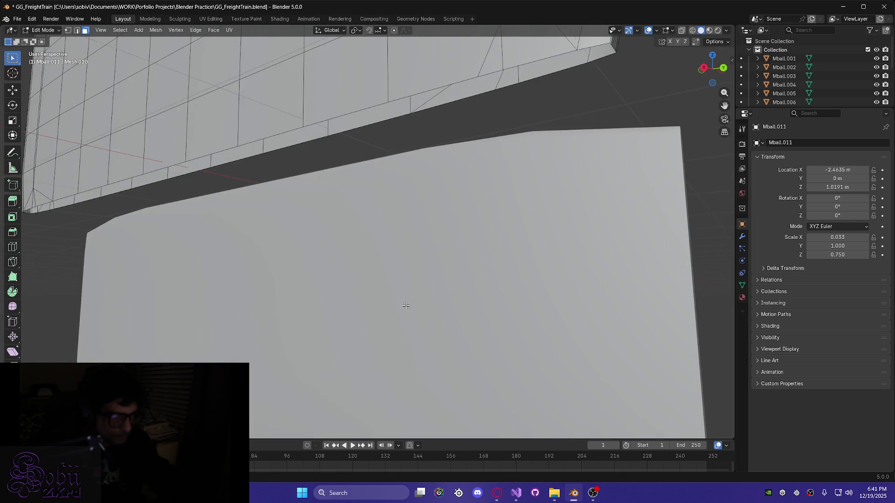
Select the edge loop along the lower rim and widen it into a band
{"action": "mouse_move", "coordinate": [226, 285]}
{"action": "middle_mouse_down"}
{"action": "mouse_move", "coordinate": [350, 310]}
{"action": "mouse_move", "coordinate": [383, 282]}
{"action": "middle_mouse_up"}
{"action": "mouse_move", "coordinate": [315, 202]}
{"action": "middle_mouse_down"}
{"action": "mouse_move", "coordinate": [425, 273]}
{"action": "mouse_move", "coordinate": [381, 203]}
{"action": "middle_mouse_up"}
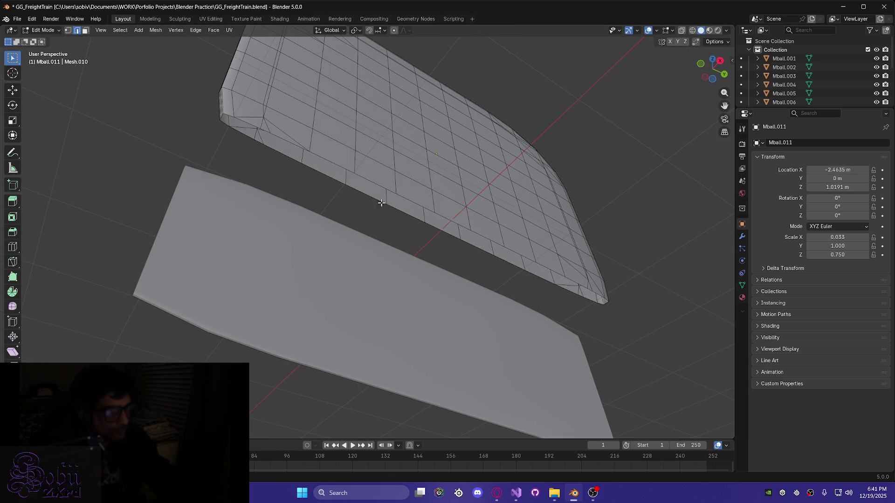
{"action": "left_click", "coordinate": [337, 172], "text": "alt"}
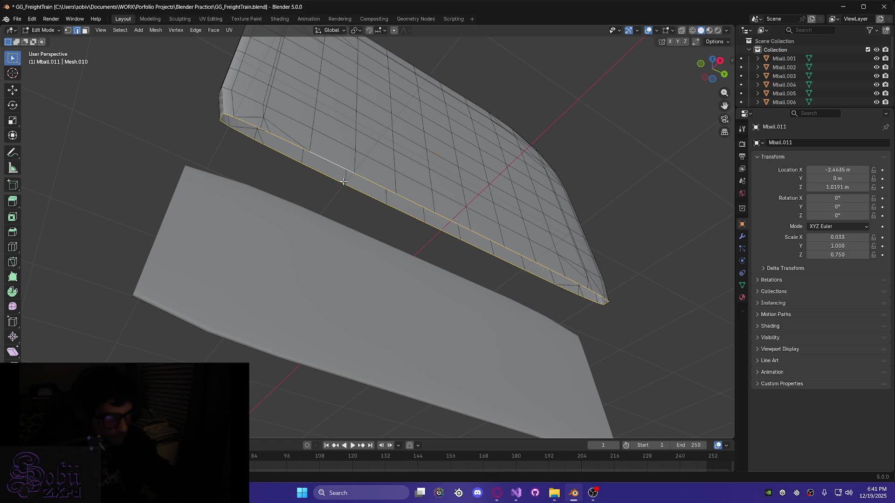
{"action": "left_click", "coordinate": [343, 181], "text": "alt+shift"}
{"action": "mouse_move", "coordinate": [343, 181]}
{"action": "middle_mouse_down"}
{"action": "mouse_move", "coordinate": [334, 253]}
{"action": "mouse_move", "coordinate": [428, 256]}
{"action": "mouse_move", "coordinate": [335, 245]}
{"action": "mouse_move", "coordinate": [331, 253]}
{"action": "mouse_move", "coordinate": [356, 255]}
{"action": "middle_mouse_up"}
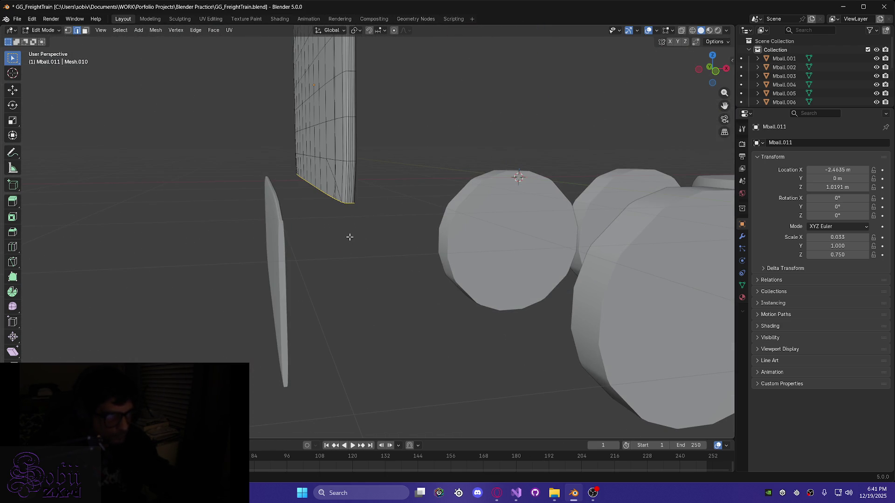
{"action": "scroll", "coordinate": [350, 237], "scroll_direction": "down", "scroll_amount": 4}
Select the whole plate, return to Object Mode, and slide Mball.011 along X
{"action": "key", "text": "a"}
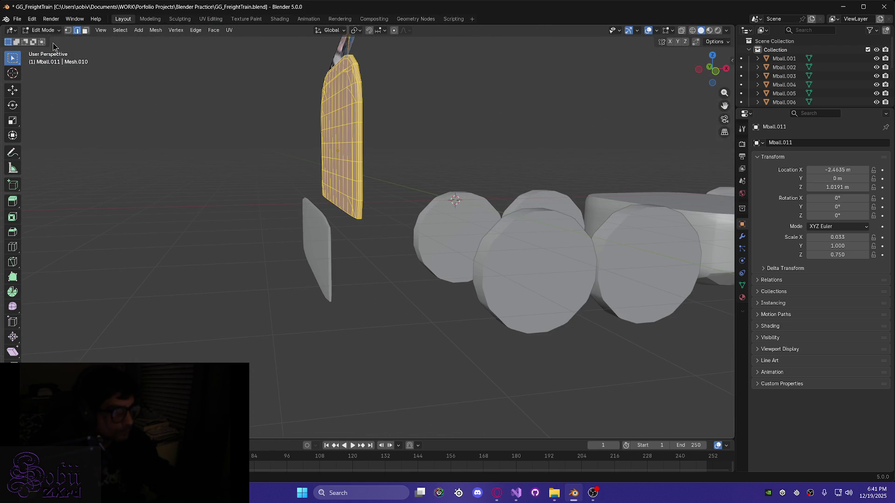
{"action": "key", "text": "Tab"}
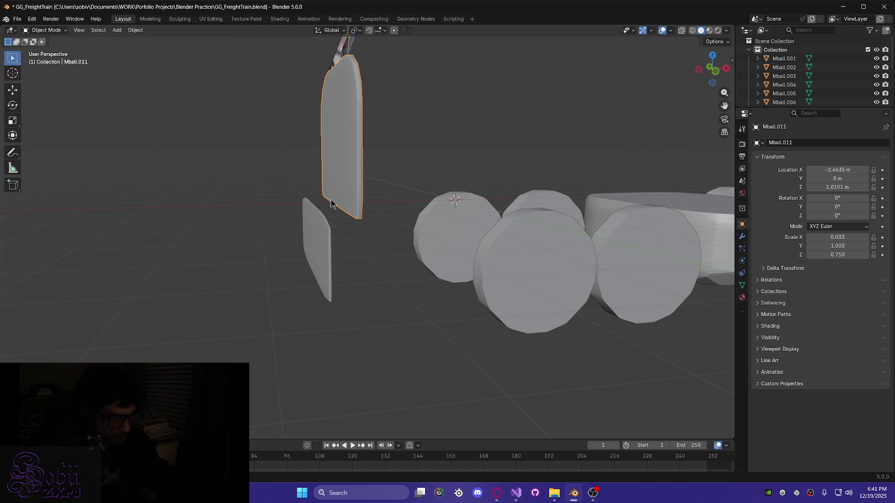
{"action": "key", "text": "g"}
{"action": "key", "text": "x"}
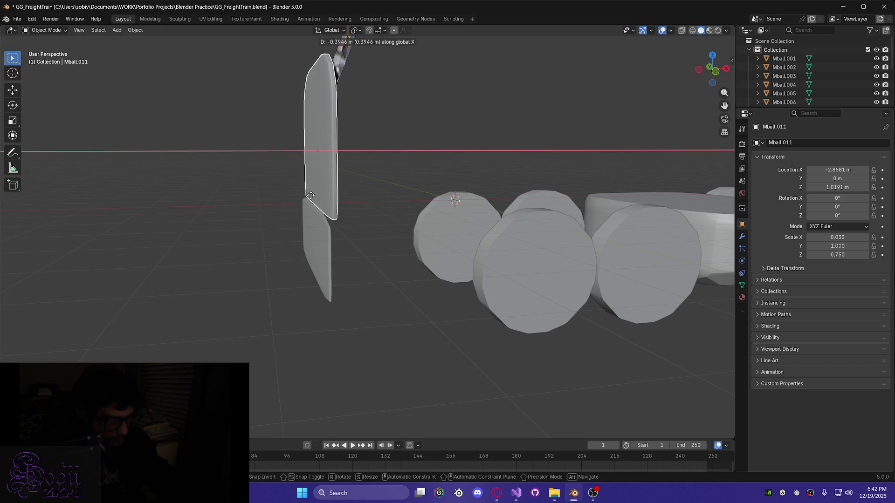
{"action": "left_click", "coordinate": [310, 196]}
{"action": "scroll", "coordinate": [457, 228], "scroll_direction": "up", "scroll_amount": 5}
{"action": "mouse_move", "coordinate": [347, 213]}
{"action": "middle_mouse_down"}
{"action": "mouse_move", "coordinate": [457, 228]}
{"action": "mouse_move", "coordinate": [539, 222]}
{"action": "mouse_move", "coordinate": [509, 210]}
{"action": "mouse_move", "coordinate": [515, 220]}
{"action": "middle_mouse_up"}
{"action": "scroll", "coordinate": [515, 220], "scroll_direction": "down", "scroll_amount": 2}
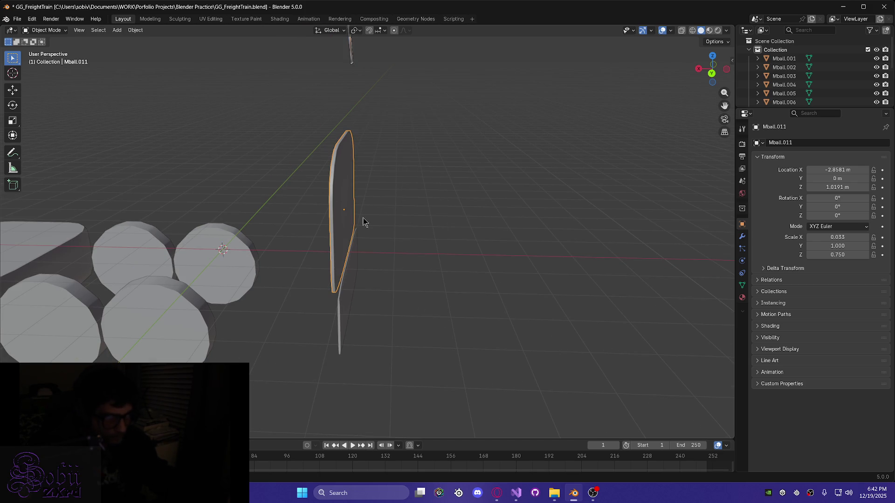
Tilt the plate around the Y axis, setting its Y rotation to exactly 8°
{"action": "key", "text": "r"}
{"action": "key", "text": "y"}
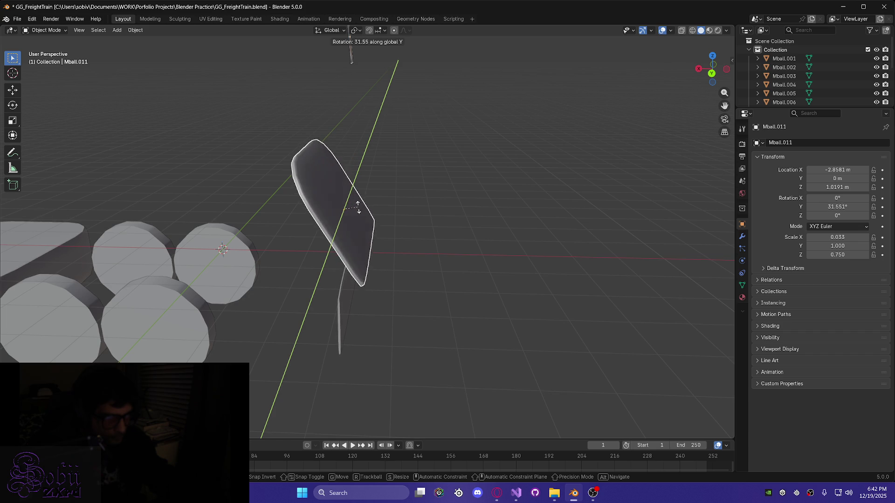
{"action": "left_click", "coordinate": [375, 221]}
{"action": "mouse_move", "coordinate": [381, 230]}
{"action": "middle_mouse_down"}
{"action": "mouse_move", "coordinate": [391, 237]}
{"action": "mouse_move", "coordinate": [205, 224]}
{"action": "mouse_move", "coordinate": [217, 230]}
{"action": "middle_mouse_up"}
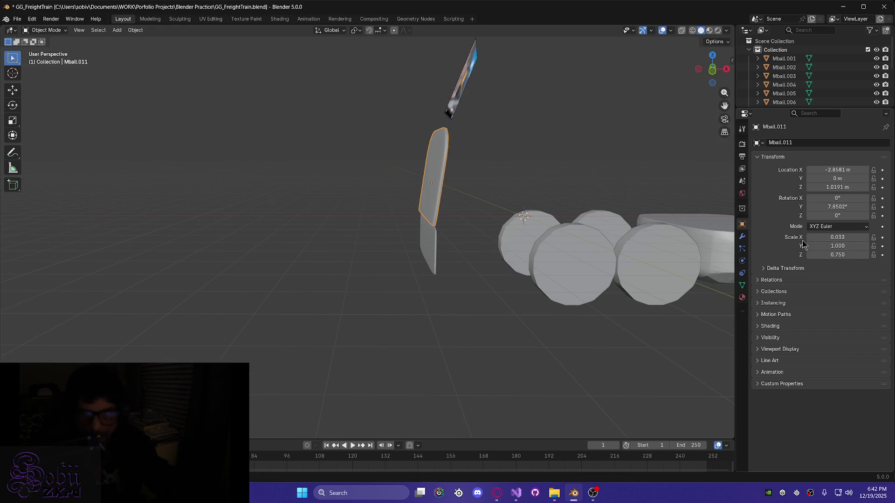
{"action": "left_click", "coordinate": [830, 206]}
{"action": "type", "text": "8"}
{"action": "key", "text": "Return"}
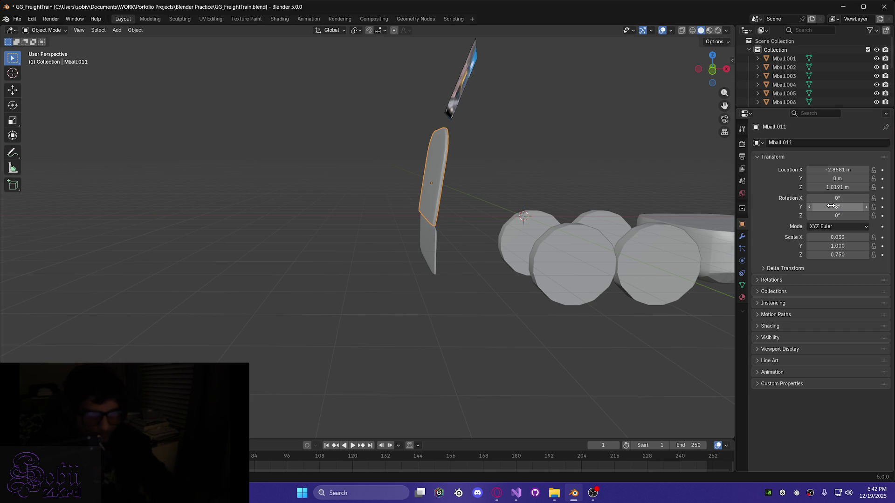
{"action": "middle_click_drag", "start_coordinate": [433, 271], "coordinate": [431, 269]}
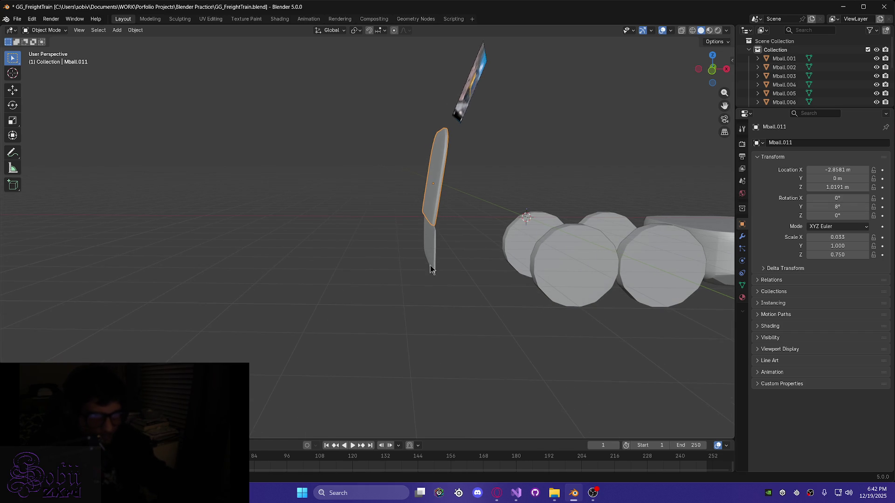
{"action": "middle_click_drag", "start_coordinate": [417, 222], "coordinate": [409, 224]}
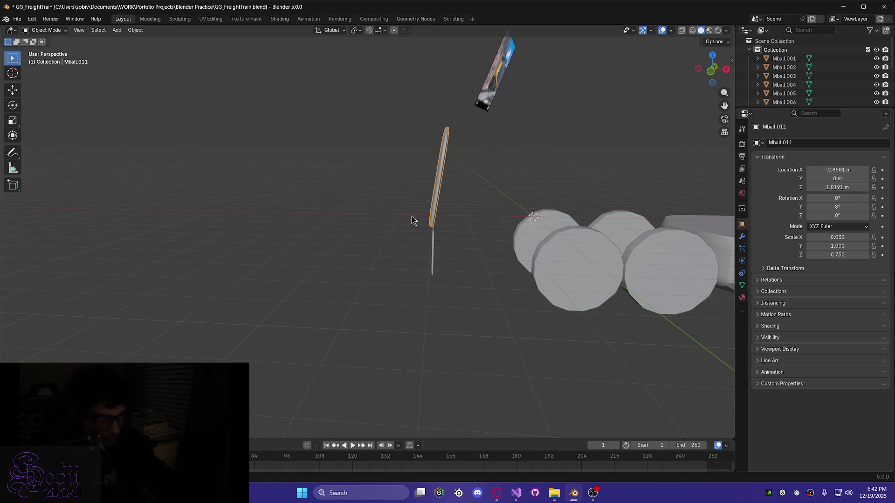
Nudge the tilted plate along X to −2.7428 m and inspect it from several angles
{"action": "key", "text": "g"}
{"action": "key", "text": "x"}
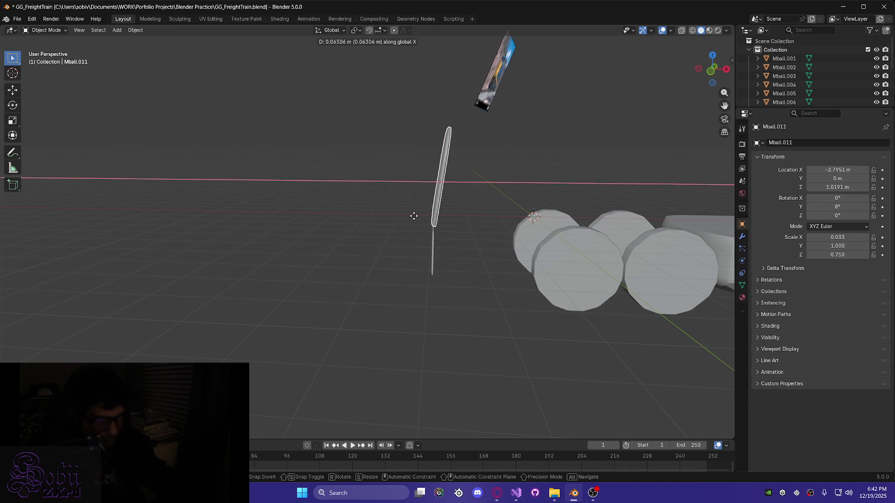
{"action": "left_click", "coordinate": [413, 215]}
{"action": "middle_click_drag", "start_coordinate": [426, 224], "coordinate": [351, 226]}
{"action": "scroll", "coordinate": [350, 227], "scroll_direction": "down", "scroll_amount": 6}
{"action": "mouse_move", "coordinate": [483, 242]}
{"action": "middle_mouse_down"}
{"action": "mouse_move", "coordinate": [509, 222]}
{"action": "mouse_move", "coordinate": [662, 210]}
{"action": "mouse_move", "coordinate": [473, 223]}
{"action": "middle_mouse_up"}
{"action": "scroll", "coordinate": [474, 224], "scroll_direction": "up", "scroll_amount": 6}
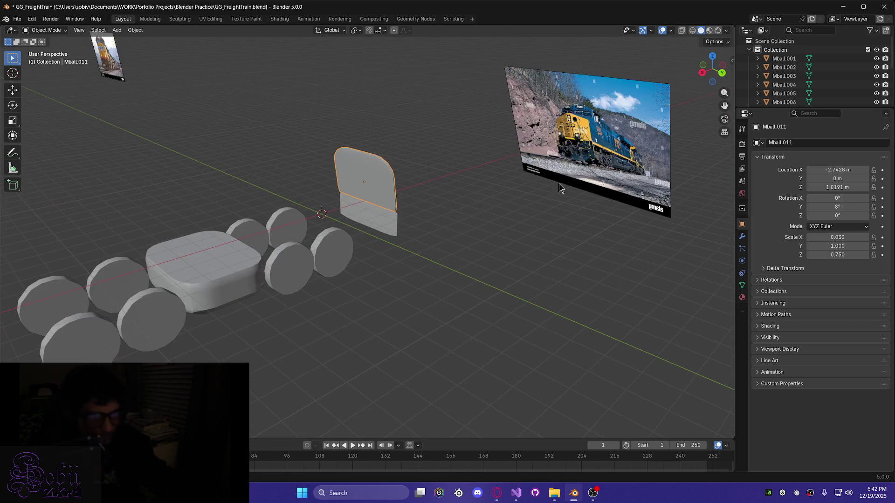
{"action": "mouse_move", "coordinate": [613, 166]}
{"action": "middle_mouse_down"}
{"action": "mouse_move", "coordinate": [524, 201]}
{"action": "mouse_move", "coordinate": [490, 248]}
{"action": "mouse_move", "coordinate": [597, 179]}
{"action": "middle_mouse_up"}
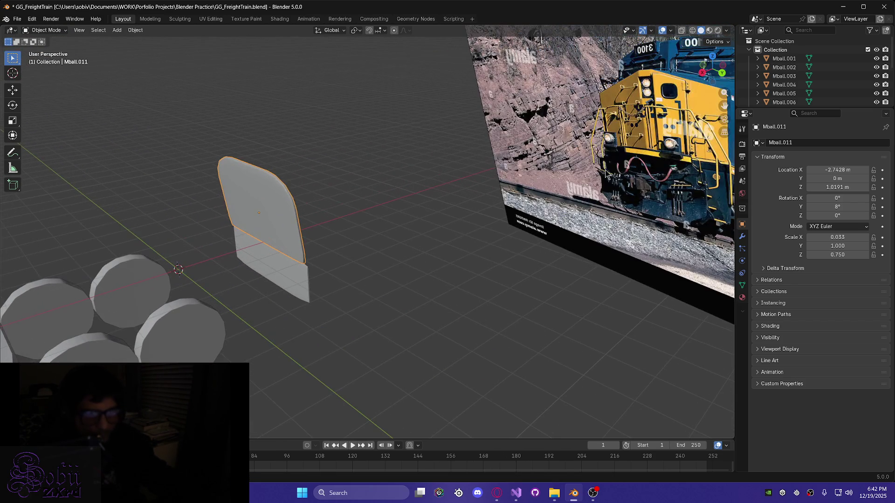
{"action": "middle_click_drag", "start_coordinate": [427, 269], "coordinate": [364, 261]}
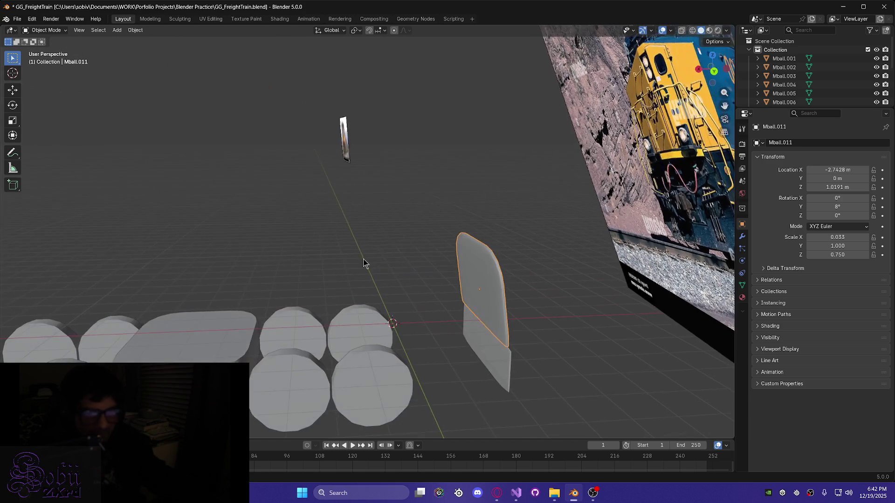
{"action": "middle_click_drag", "start_coordinate": [468, 324], "coordinate": [720, 278]}
Reset the plate's Y rotation back to 0°
{"action": "left_click", "coordinate": [842, 208]}
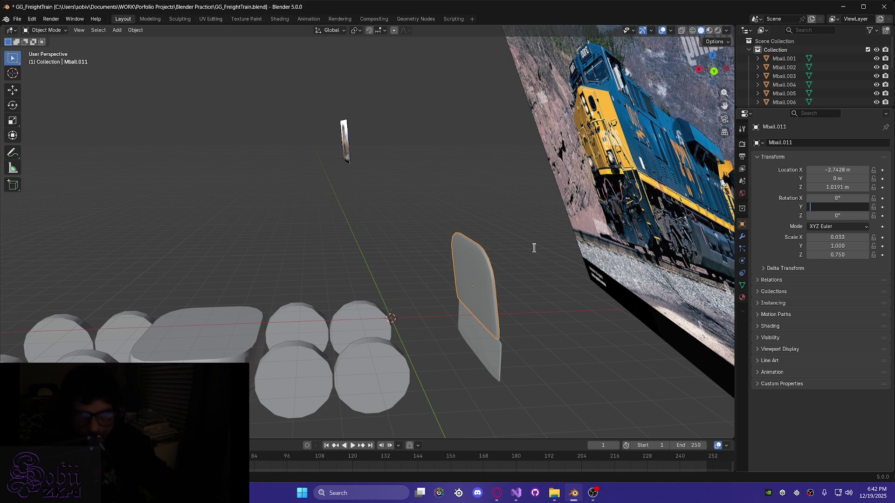
{"action": "type", "text": "0"}
{"action": "key", "text": "Return"}
Slide Mball.011 along X to −2.8619 m
{"action": "mouse_move", "coordinate": [487, 329]}
{"action": "middle_mouse_down"}
{"action": "mouse_move", "coordinate": [451, 326]}
{"action": "mouse_move", "coordinate": [441, 343]}
{"action": "mouse_move", "coordinate": [461, 359]}
{"action": "mouse_move", "coordinate": [384, 358]}
{"action": "mouse_move", "coordinate": [264, 314]}
{"action": "mouse_move", "coordinate": [228, 282]}
{"action": "mouse_move", "coordinate": [284, 294]}
{"action": "middle_mouse_up"}
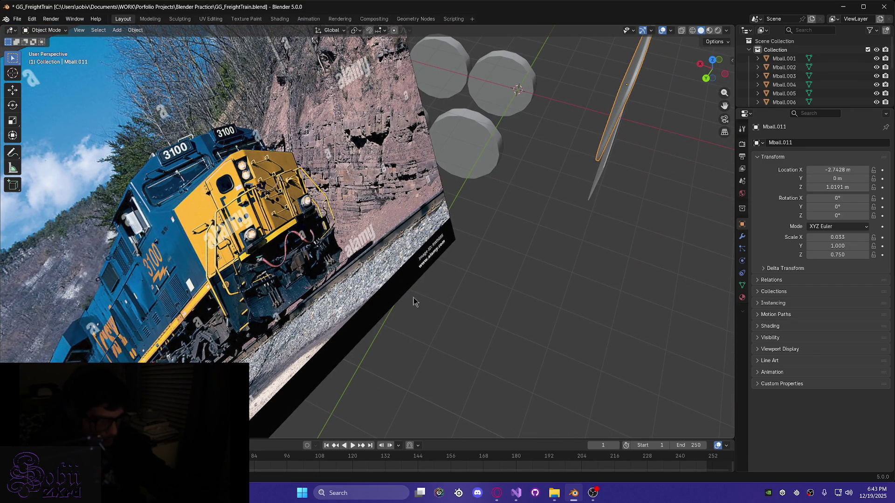
{"action": "middle_click_drag", "start_coordinate": [418, 298], "coordinate": [425, 248]}
{"action": "mouse_move", "coordinate": [540, 339]}
{"action": "middle_mouse_down"}
{"action": "mouse_move", "coordinate": [563, 196]}
{"action": "mouse_move", "coordinate": [566, 384]}
{"action": "mouse_move", "coordinate": [503, 357]}
{"action": "mouse_move", "coordinate": [530, 387]}
{"action": "middle_mouse_up"}
{"action": "scroll", "coordinate": [530, 387], "scroll_direction": "down", "scroll_amount": 4}
{"action": "mouse_move", "coordinate": [583, 355]}
{"action": "middle_mouse_down"}
{"action": "mouse_move", "coordinate": [533, 351]}
{"action": "mouse_move", "coordinate": [493, 373]}
{"action": "mouse_move", "coordinate": [419, 382]}
{"action": "mouse_move", "coordinate": [485, 379]}
{"action": "mouse_move", "coordinate": [293, 349]}
{"action": "middle_mouse_up"}
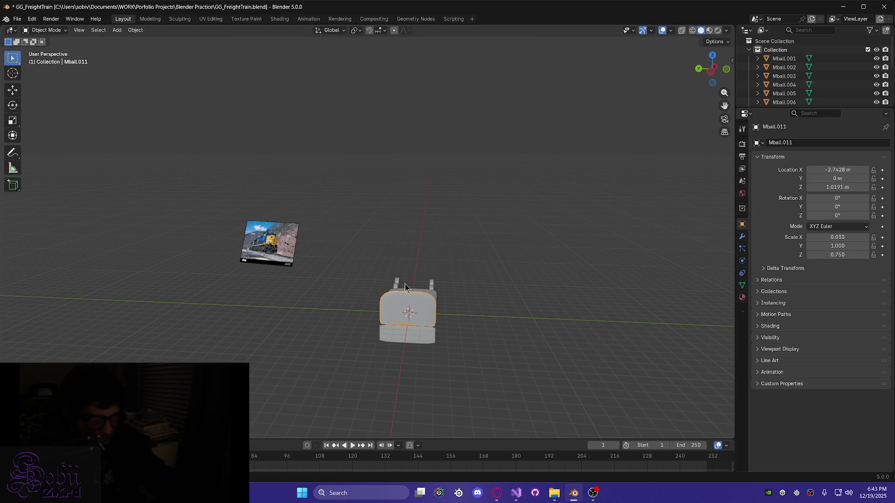
{"action": "middle_click_drag", "start_coordinate": [359, 317], "coordinate": [374, 385]}
{"action": "scroll", "coordinate": [373, 386], "scroll_direction": "up", "scroll_amount": 5}
{"action": "middle_click_drag", "start_coordinate": [415, 406], "coordinate": [295, 155]}
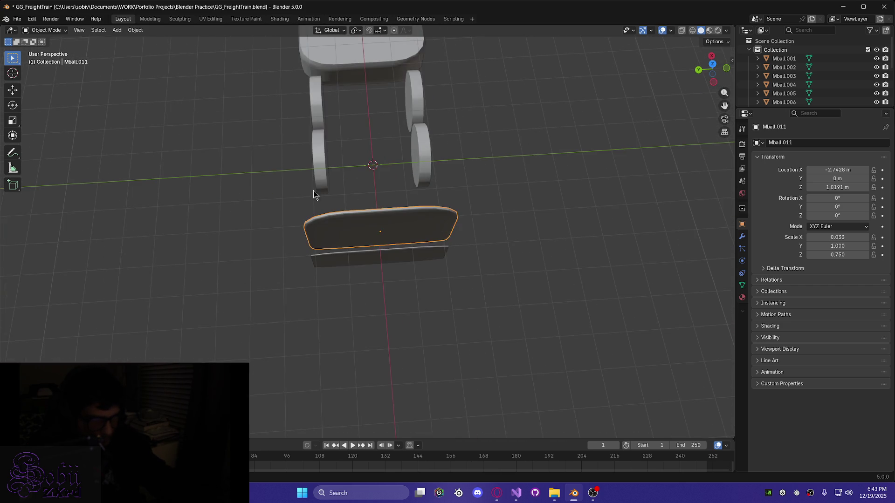
{"action": "scroll", "coordinate": [348, 258], "scroll_direction": "up", "scroll_amount": 6}
{"action": "mouse_move", "coordinate": [363, 255]}
{"action": "middle_mouse_down"}
{"action": "mouse_move", "coordinate": [370, 278]}
{"action": "mouse_move", "coordinate": [335, 279]}
{"action": "mouse_move", "coordinate": [351, 270]}
{"action": "middle_mouse_up"}
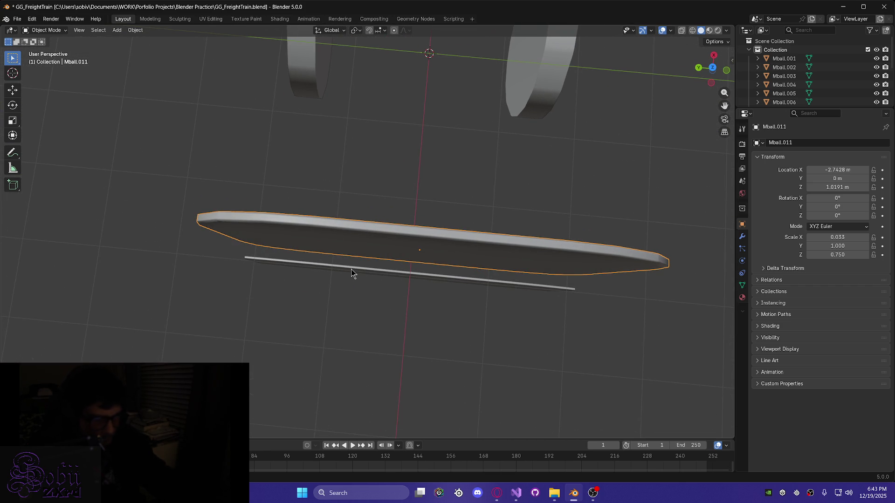
{"action": "key", "text": "g"}
{"action": "key", "text": "x"}
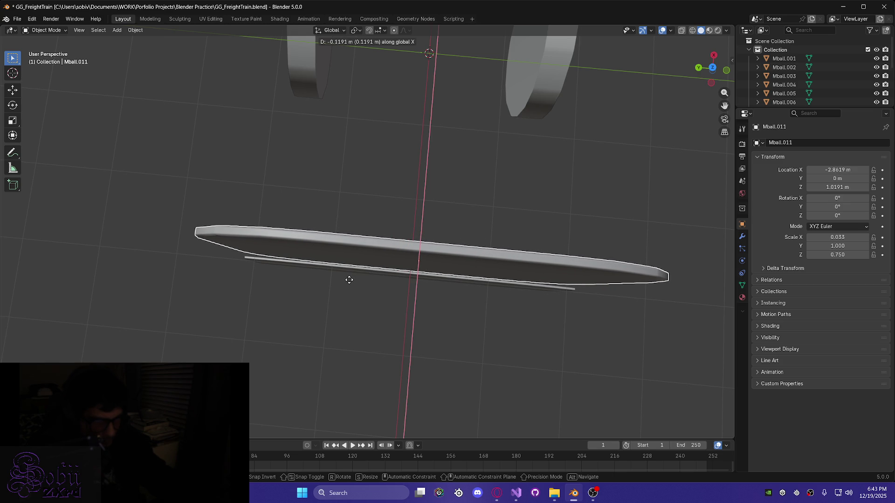
{"action": "left_click", "coordinate": [350, 280]}
Lower the plate along Z to 0.93272 m, nearer the wheeled chassis
{"action": "mouse_move", "coordinate": [350, 281]}
{"action": "middle_mouse_down"}
{"action": "mouse_move", "coordinate": [387, 291]}
{"action": "mouse_move", "coordinate": [380, 225]}
{"action": "middle_mouse_up"}
{"action": "scroll", "coordinate": [326, 264], "scroll_direction": "down", "scroll_amount": 5}
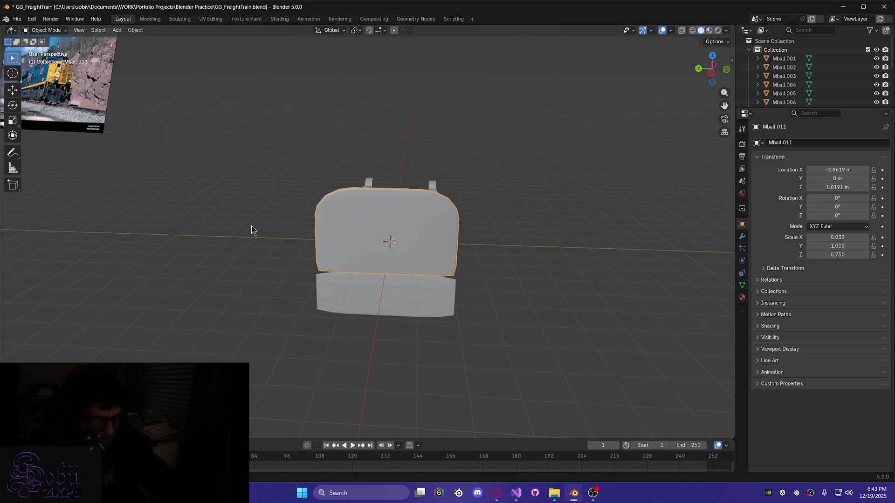
{"action": "mouse_move", "coordinate": [136, 146]}
{"action": "middle_mouse_down"}
{"action": "mouse_move", "coordinate": [158, 160]}
{"action": "mouse_move", "coordinate": [140, 191]}
{"action": "mouse_move", "coordinate": [356, 266]}
{"action": "mouse_move", "coordinate": [170, 160]}
{"action": "middle_mouse_up"}
{"action": "scroll", "coordinate": [171, 160], "scroll_direction": "up", "scroll_amount": 5}
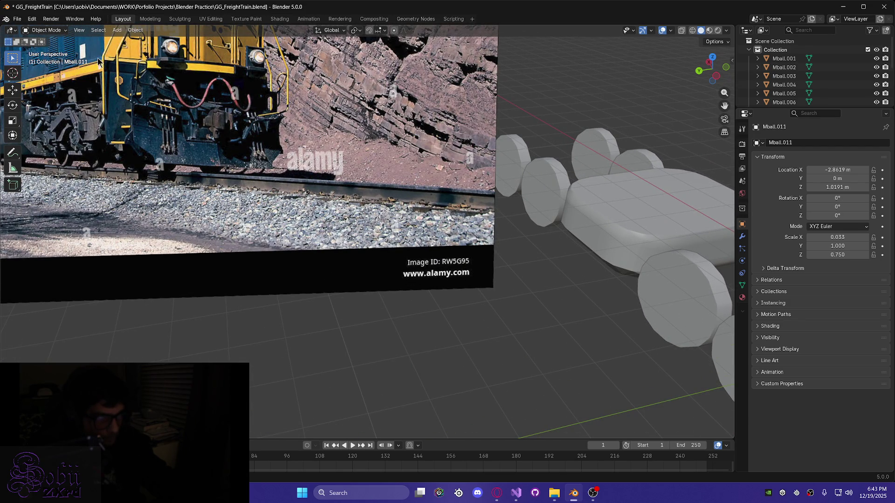
{"action": "scroll", "coordinate": [294, 226], "scroll_direction": "down", "scroll_amount": 5}
{"action": "mouse_move", "coordinate": [442, 282]}
{"action": "middle_mouse_down"}
{"action": "mouse_move", "coordinate": [535, 322]}
{"action": "mouse_move", "coordinate": [571, 361]}
{"action": "mouse_move", "coordinate": [361, 229]}
{"action": "mouse_move", "coordinate": [586, 366]}
{"action": "mouse_move", "coordinate": [650, 385]}
{"action": "mouse_move", "coordinate": [615, 360]}
{"action": "mouse_move", "coordinate": [306, 250]}
{"action": "mouse_move", "coordinate": [243, 289]}
{"action": "middle_mouse_up"}
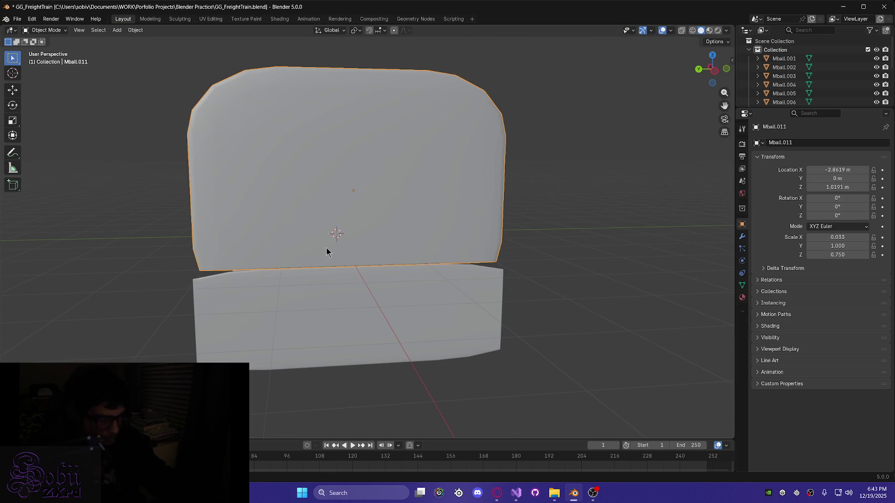
{"action": "key", "text": "g"}
{"action": "key", "text": "z"}
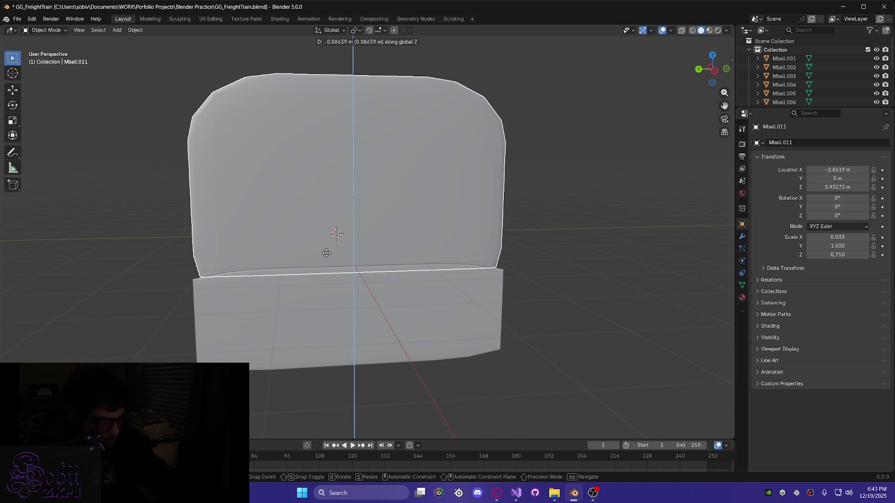
{"action": "left_click", "coordinate": [326, 253]}
Deselect the plate and orbit around to view the train from above
{"action": "scroll", "coordinate": [241, 320], "scroll_direction": "up", "scroll_amount": 6}
{"action": "mouse_move", "coordinate": [425, 332]}
{"action": "middle_mouse_down"}
{"action": "mouse_move", "coordinate": [517, 359]}
{"action": "mouse_move", "coordinate": [592, 396]}
{"action": "mouse_move", "coordinate": [602, 351]}
{"action": "mouse_move", "coordinate": [586, 281]}
{"action": "middle_mouse_up"}
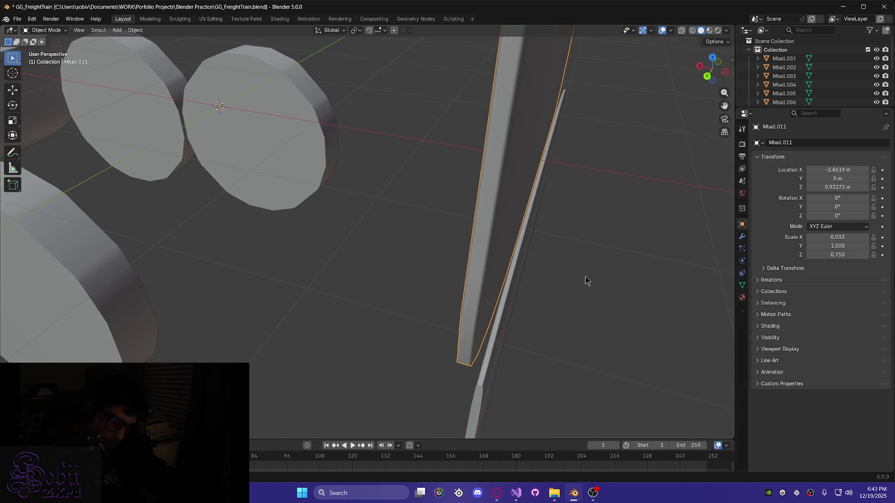
{"action": "middle_click_drag", "start_coordinate": [586, 280], "coordinate": [494, 272]}
{"action": "scroll", "coordinate": [493, 272], "scroll_direction": "down", "scroll_amount": 3}
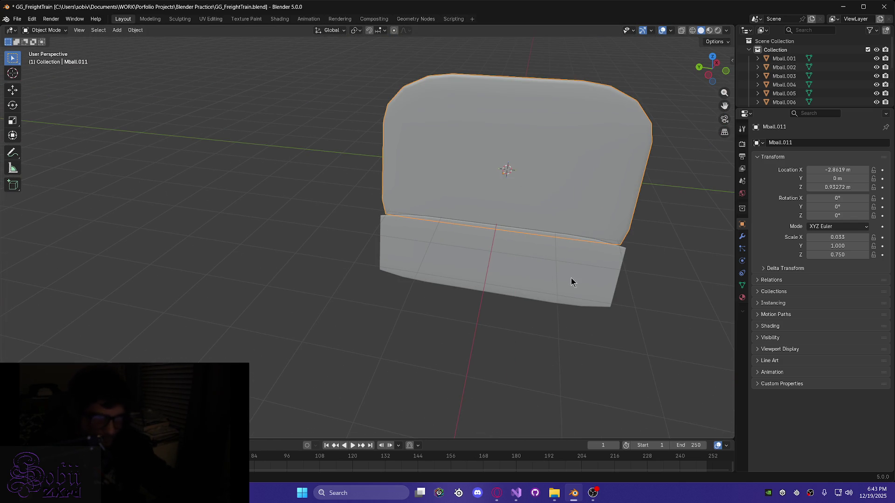
{"action": "left_click", "coordinate": [575, 345]}
{"action": "mouse_move", "coordinate": [575, 345]}
{"action": "middle_mouse_down"}
{"action": "mouse_move", "coordinate": [523, 317]}
{"action": "mouse_move", "coordinate": [424, 312]}
{"action": "mouse_move", "coordinate": [495, 309]}
{"action": "mouse_move", "coordinate": [536, 357]}
{"action": "mouse_move", "coordinate": [499, 315]}
{"action": "mouse_move", "coordinate": [378, 301]}
{"action": "mouse_move", "coordinate": [286, 305]}
{"action": "mouse_move", "coordinate": [269, 315]}
{"action": "mouse_move", "coordinate": [278, 306]}
{"action": "mouse_move", "coordinate": [202, 265]}
{"action": "mouse_move", "coordinate": [198, 254]}
{"action": "middle_mouse_up"}
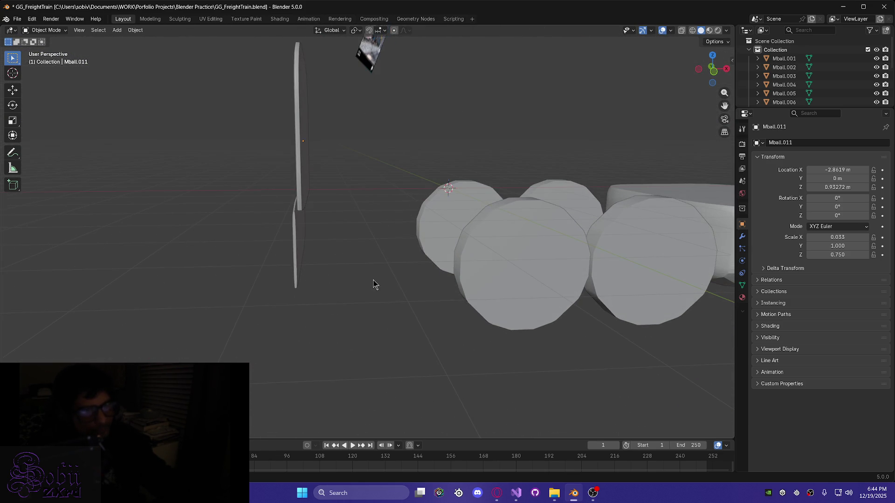
{"action": "middle_click_drag", "start_coordinate": [373, 283], "coordinate": [406, 266]}
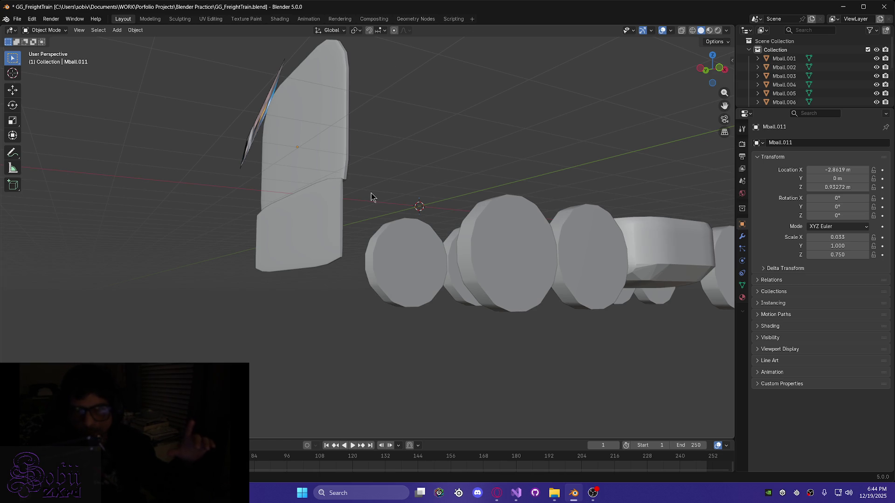
{"action": "middle_click_drag", "start_coordinate": [342, 321], "coordinate": [377, 344]}
{"action": "scroll", "coordinate": [377, 345], "scroll_direction": "down", "scroll_amount": 7}
{"action": "mouse_move", "coordinate": [345, 252]}
{"action": "middle_mouse_down"}
{"action": "mouse_move", "coordinate": [347, 291]}
{"action": "mouse_move", "coordinate": [367, 309]}
{"action": "middle_mouse_up"}
{"action": "middle_click_drag", "start_coordinate": [383, 338], "coordinate": [375, 322]}
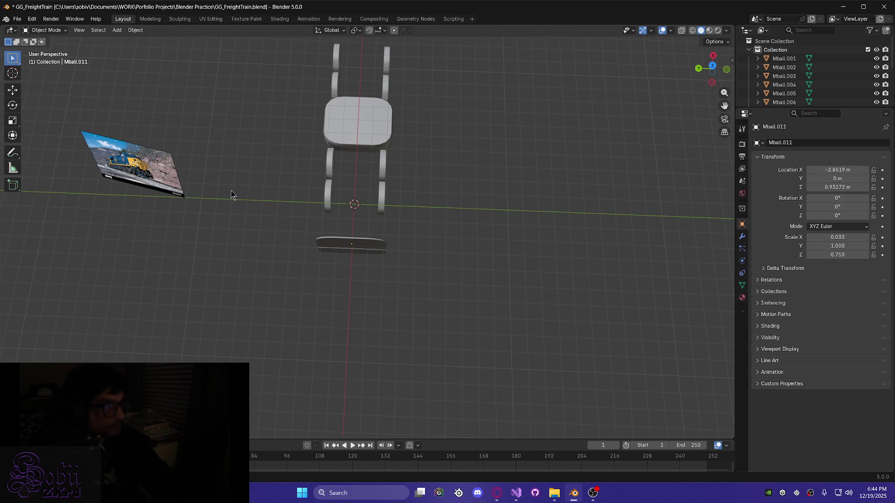
Snap the 3D cursor to World Origin and bring up the Metaball shapes to add
{"action": "key", "text": "shift+s"}
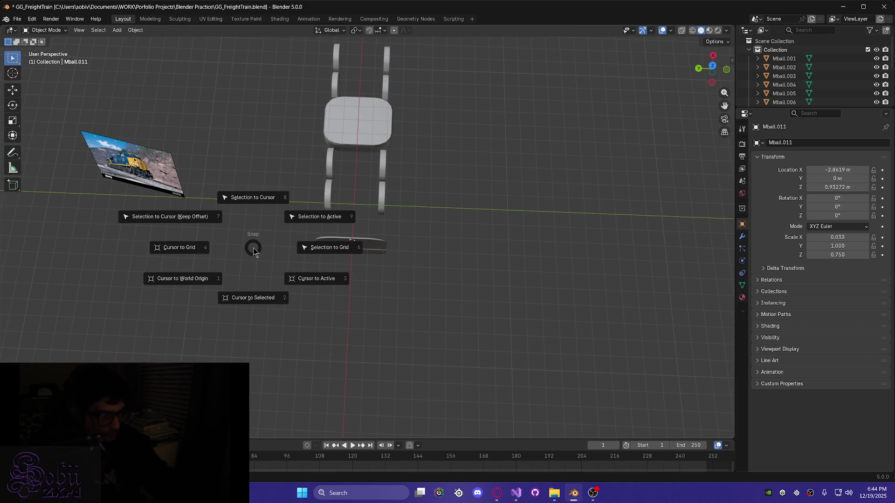
{"action": "key", "text": "Escape"}
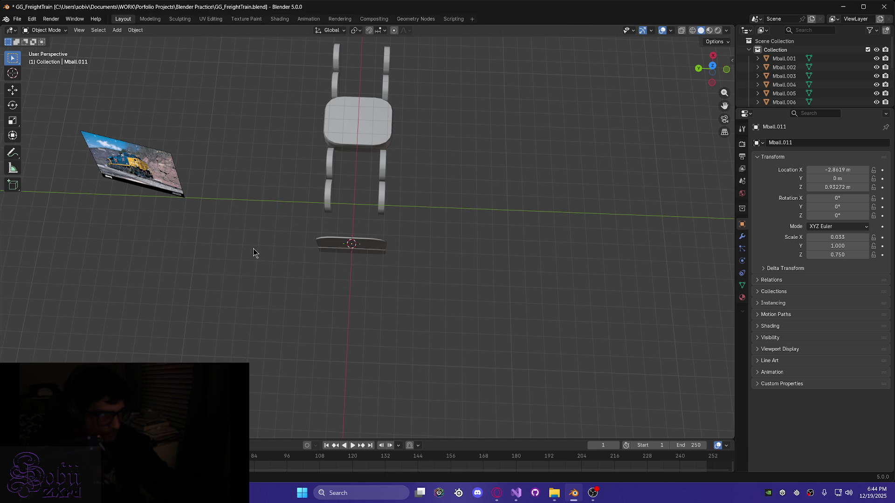
{"action": "key", "text": "shift+a"}
{"action": "mouse_move", "coordinate": [253, 248]}
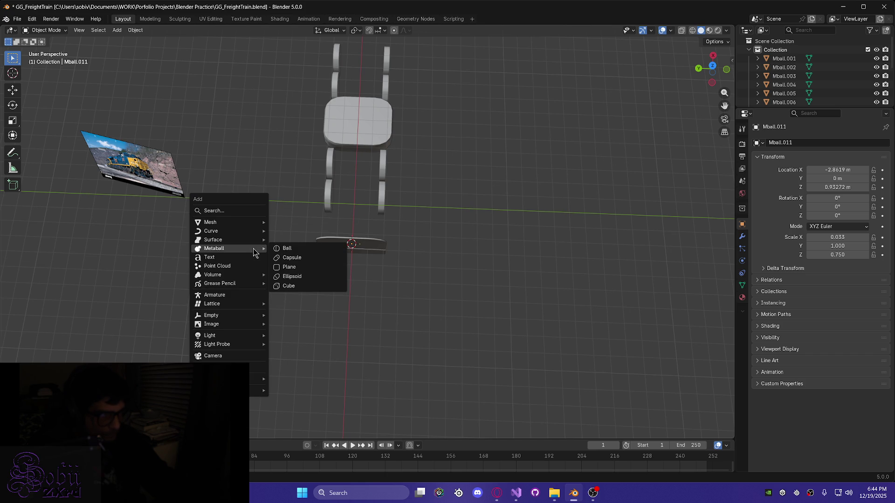
{"action": "key", "text": "shift+s"}
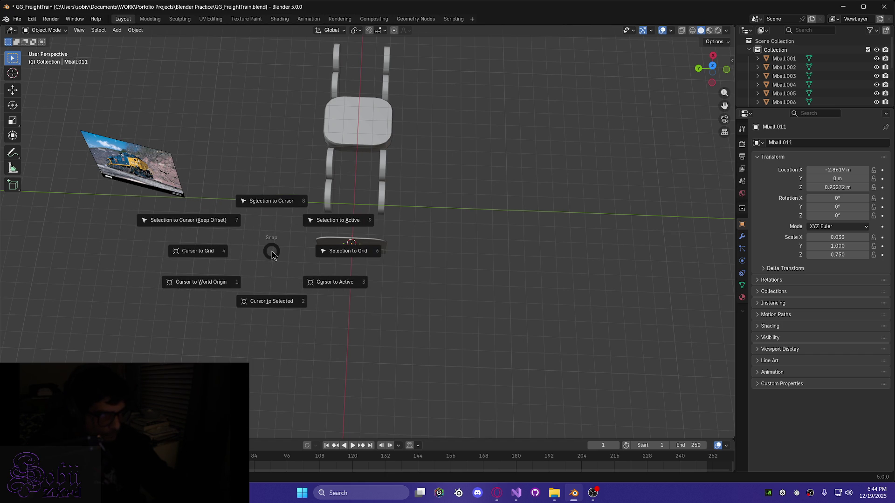
{"action": "left_click", "coordinate": [224, 284]}
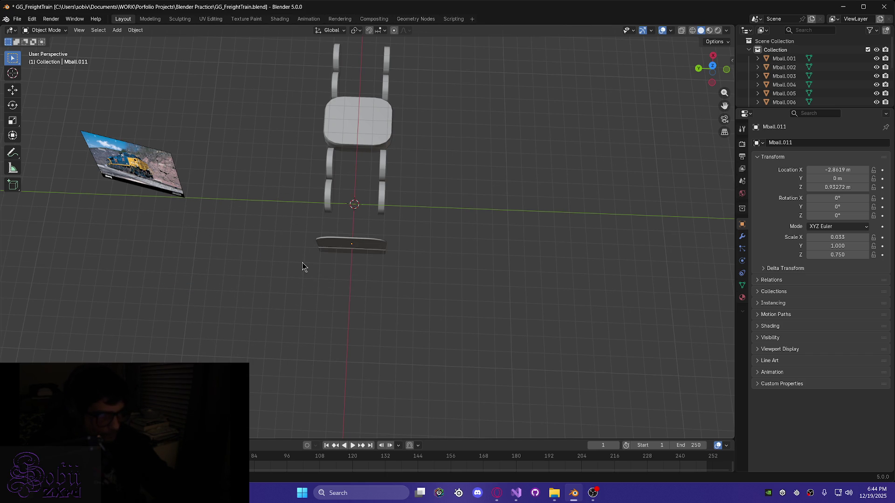
{"action": "key", "text": "shift+a"}
{"action": "mouse_move", "coordinate": [289, 264]}
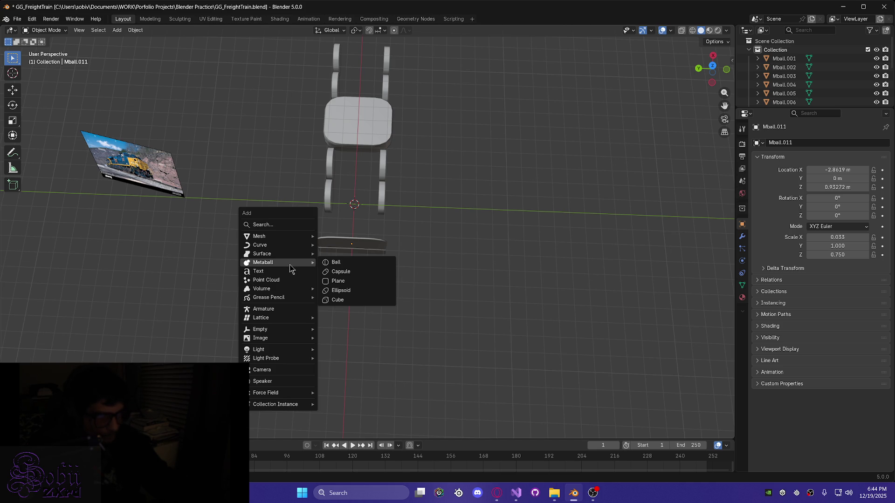
Add a cube metaball at the world origin
{"action": "left_click", "coordinate": [354, 300]}
{"action": "mouse_move", "coordinate": [354, 304]}
{"action": "middle_mouse_down"}
{"action": "mouse_move", "coordinate": [258, 247]}
{"action": "mouse_move", "coordinate": [251, 219]}
{"action": "middle_mouse_up"}
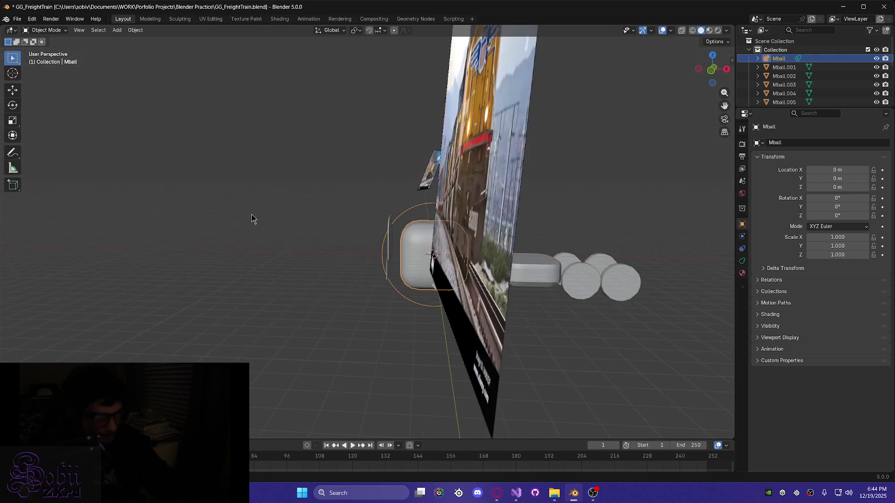
{"action": "scroll", "coordinate": [409, 292], "scroll_direction": "up", "scroll_amount": 8}
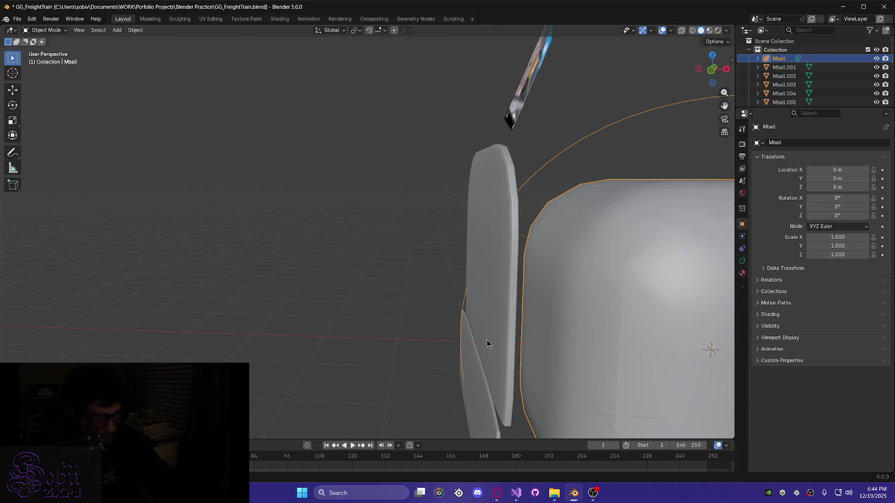
{"action": "mouse_move", "coordinate": [513, 361]}
{"action": "middle_mouse_down"}
{"action": "mouse_move", "coordinate": [529, 358]}
{"action": "mouse_move", "coordinate": [426, 280]}
{"action": "mouse_move", "coordinate": [432, 305]}
{"action": "mouse_move", "coordinate": [462, 318]}
{"action": "middle_mouse_up"}
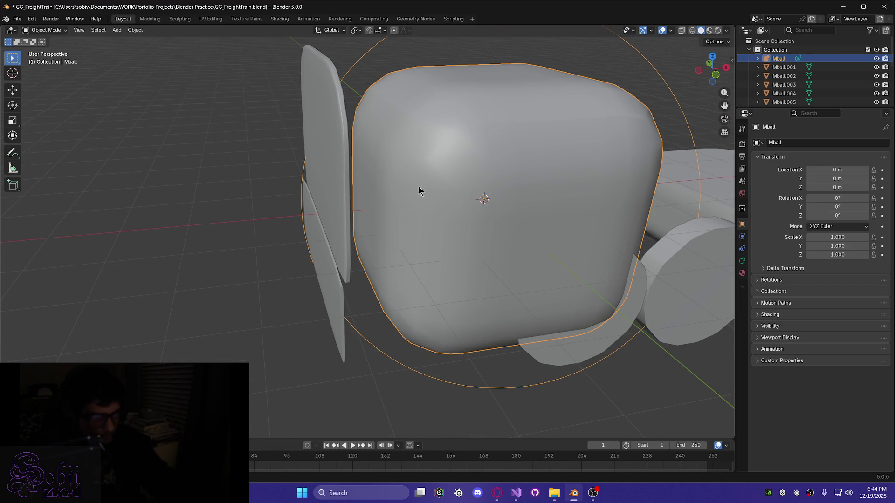
Flatten the metaball's Z scale, trying 0.005 and then 0.050
{"action": "left_click", "coordinate": [853, 247]}
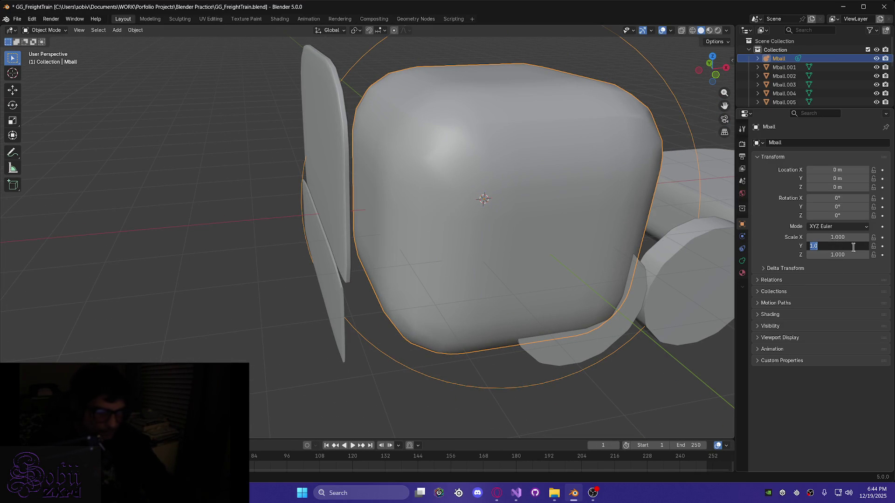
{"action": "key", "text": "Return"}
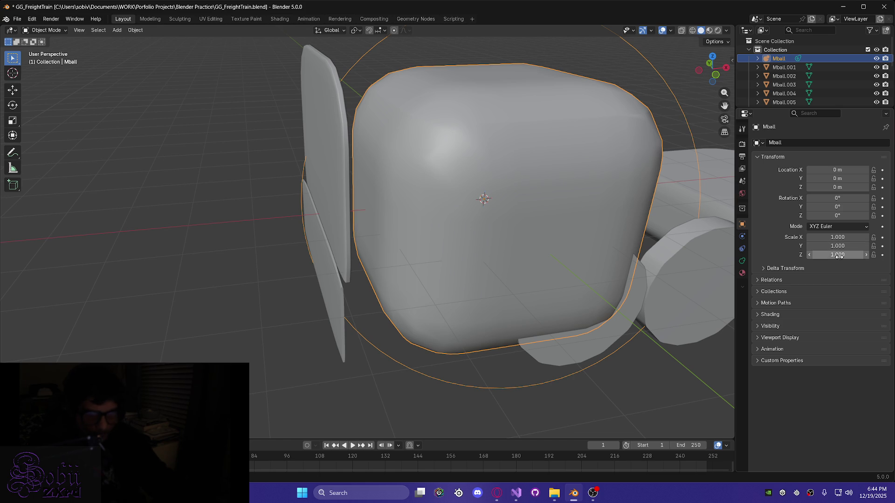
{"action": "left_click", "coordinate": [839, 255]}
{"action": "type", "text": "0."}
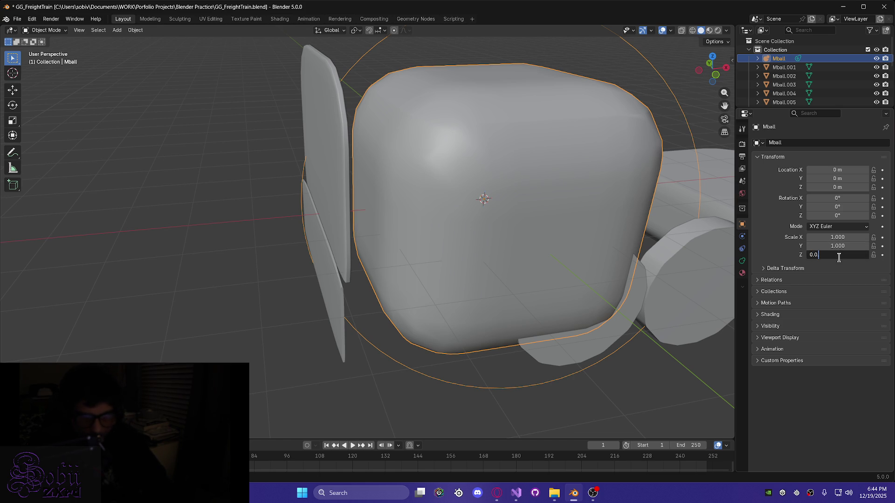
{"action": "type", "text": "05"}
{"action": "key", "text": "Return"}
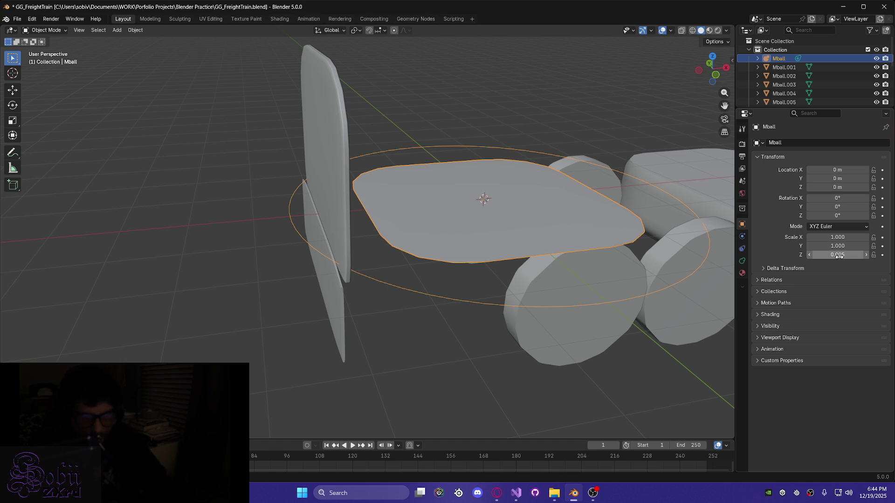
{"action": "mouse_move", "coordinate": [505, 320]}
{"action": "middle_mouse_down"}
{"action": "mouse_move", "coordinate": [486, 278]}
{"action": "mouse_move", "coordinate": [462, 287]}
{"action": "middle_mouse_up"}
{"action": "double_click", "coordinate": [822, 251]}
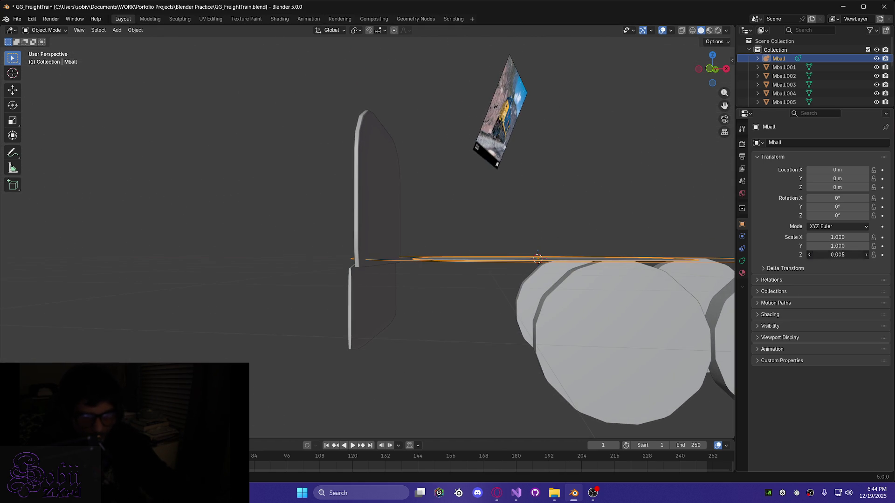
{"action": "left_click", "coordinate": [822, 255]}
{"action": "type", "text": "0.050"}
{"action": "key", "text": "Return"}
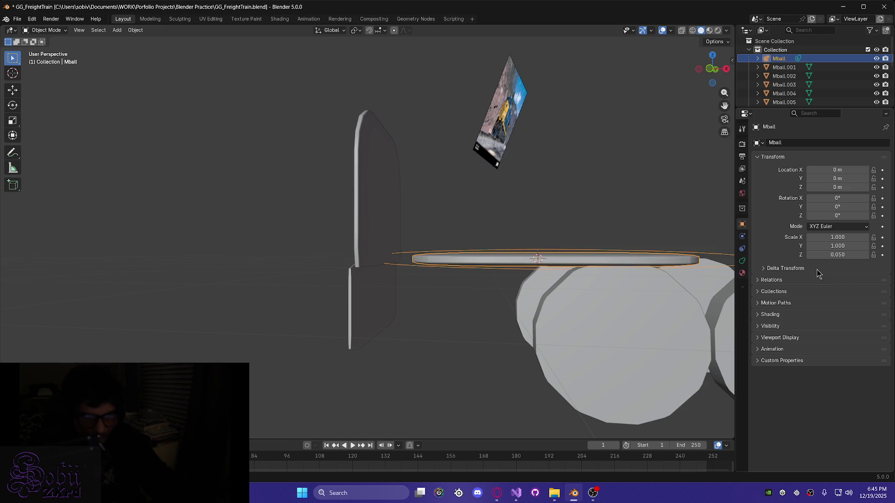
Refine the Z scale to 0.033, then settle on 0.013
{"action": "left_click", "coordinate": [844, 256]}
{"action": "left_click", "coordinate": [825, 255]}
{"action": "type", "text": "33"}
{"action": "key", "text": "Return"}
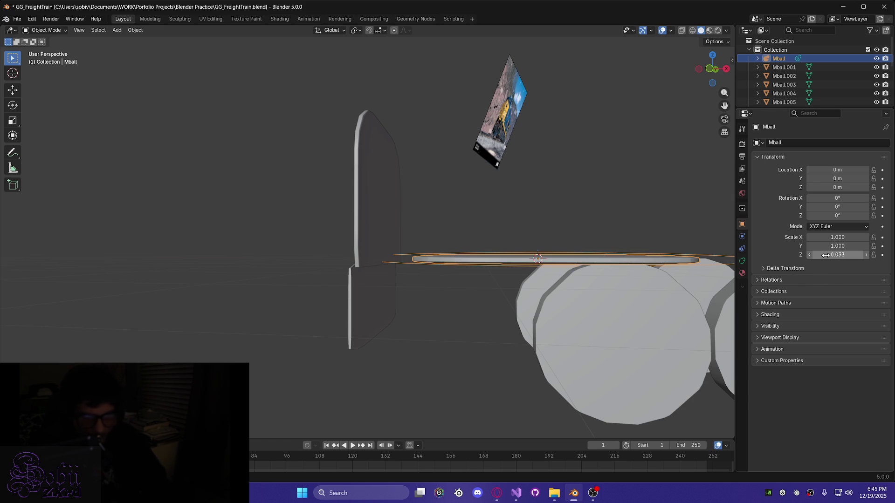
{"action": "left_click", "coordinate": [847, 256]}
{"action": "left_click", "coordinate": [825, 256]}
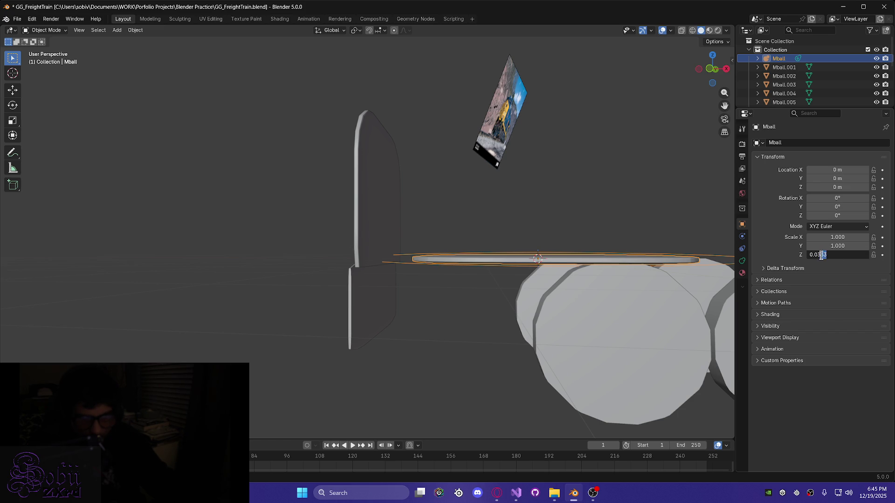
{"action": "type", "text": "13"}
{"action": "key", "text": "Return"}
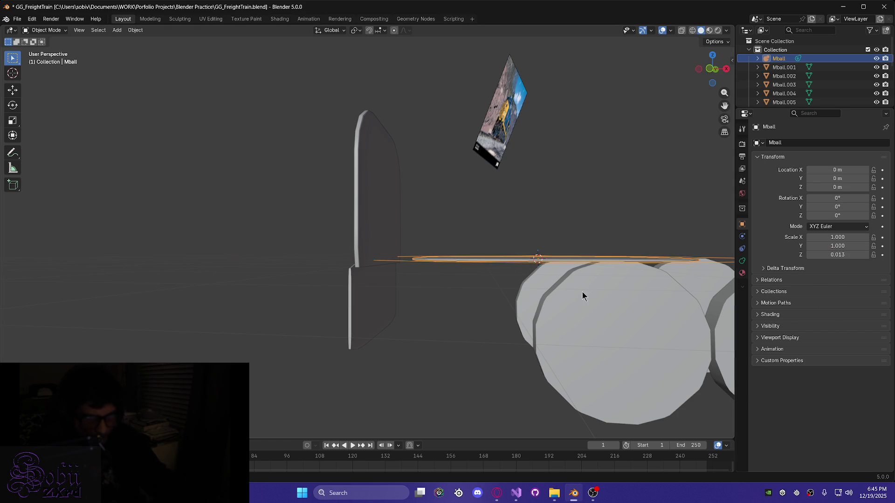
{"action": "mouse_move", "coordinate": [425, 306]}
{"action": "middle_mouse_down"}
{"action": "mouse_move", "coordinate": [427, 295]}
{"action": "mouse_move", "coordinate": [421, 304]}
{"action": "mouse_move", "coordinate": [444, 326]}
{"action": "mouse_move", "coordinate": [497, 368]}
{"action": "mouse_move", "coordinate": [506, 363]}
{"action": "mouse_move", "coordinate": [415, 303]}
{"action": "mouse_move", "coordinate": [429, 306]}
{"action": "mouse_move", "coordinate": [428, 258]}
{"action": "middle_mouse_up"}
Convert the flattened metaball into a mesh object, Mball.012
{"action": "right_click", "coordinate": [428, 257]}
{"action": "mouse_move", "coordinate": [441, 258]}
{"action": "left_click", "coordinate": [485, 258]}
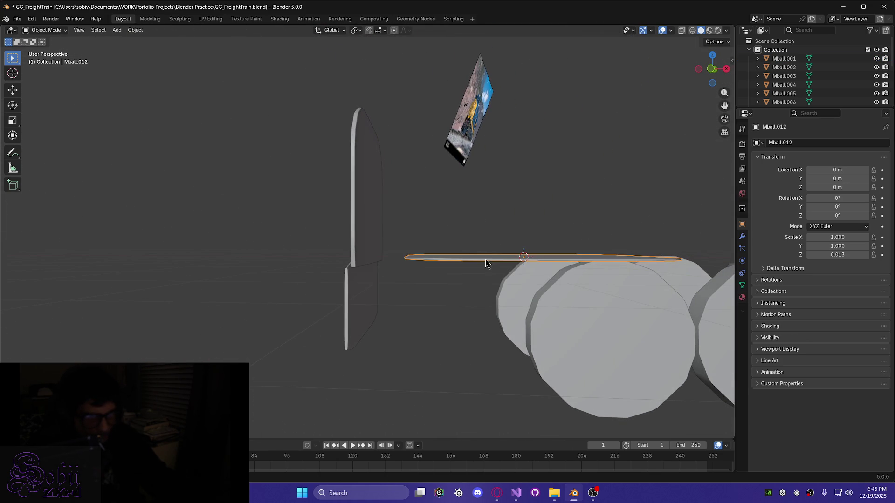
Raise the slab along Z to 2.3384 m above the train body
{"action": "key", "text": "g"}
{"action": "key", "text": "z"}
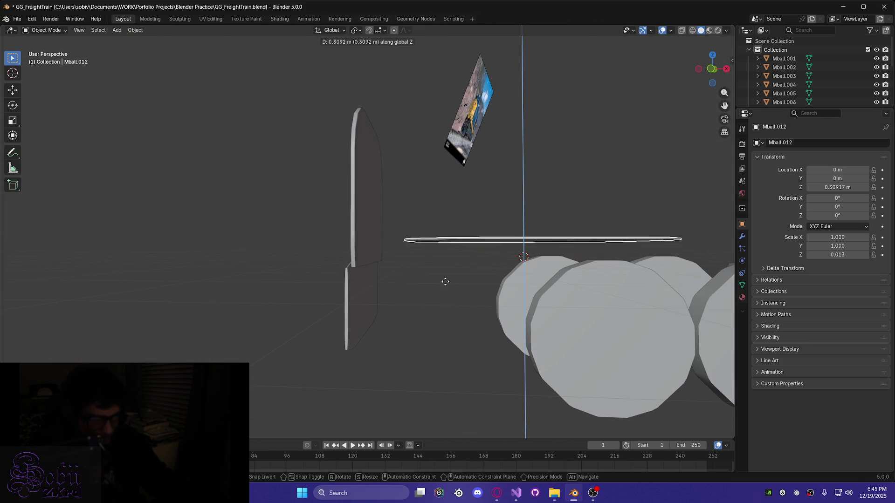
{"action": "left_click", "coordinate": [434, 176]}
{"action": "mouse_move", "coordinate": [433, 176]}
{"action": "middle_mouse_down"}
{"action": "mouse_move", "coordinate": [429, 226]}
{"action": "mouse_move", "coordinate": [443, 220]}
{"action": "middle_mouse_up"}
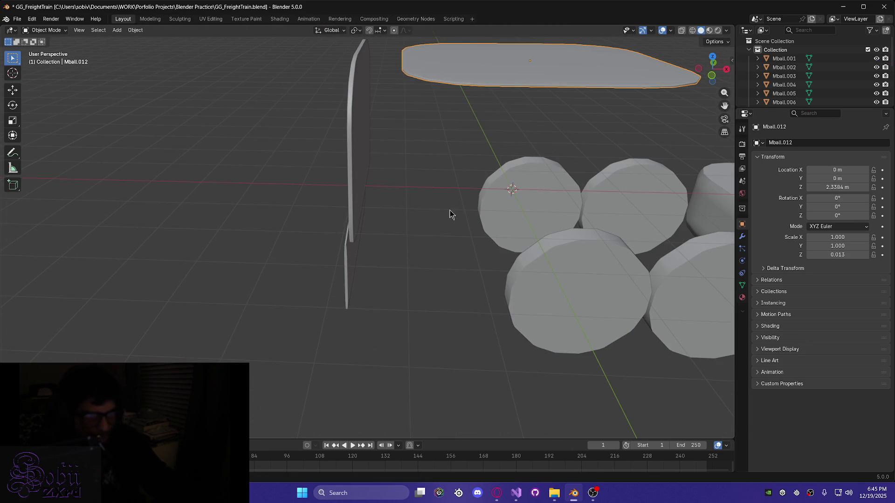
{"action": "mouse_move", "coordinate": [471, 187]}
{"action": "middle_mouse_down"}
{"action": "mouse_move", "coordinate": [446, 180]}
{"action": "mouse_move", "coordinate": [336, 294]}
{"action": "mouse_move", "coordinate": [348, 320]}
{"action": "mouse_move", "coordinate": [339, 317]}
{"action": "middle_mouse_up"}
{"action": "scroll", "coordinate": [338, 316], "scroll_direction": "down", "scroll_amount": 5}
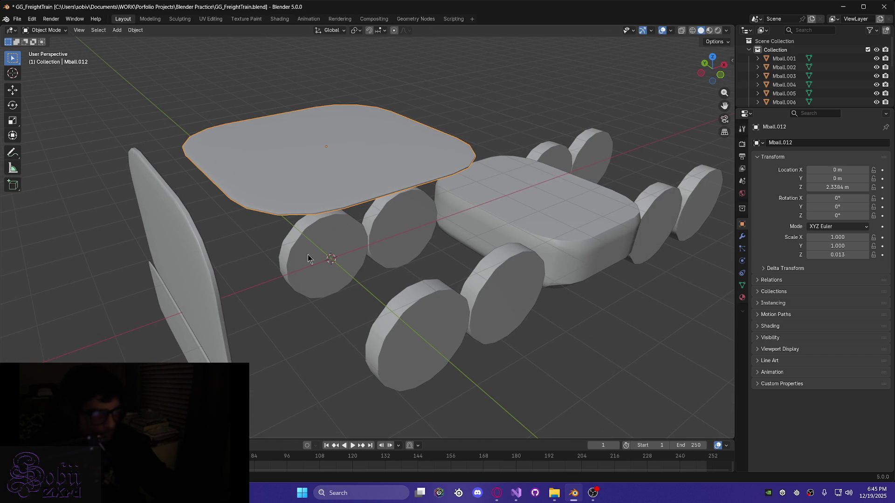
{"action": "mouse_move", "coordinate": [314, 164]}
{"action": "middle_mouse_down"}
{"action": "mouse_move", "coordinate": [354, 211]}
{"action": "mouse_move", "coordinate": [369, 211]}
{"action": "mouse_move", "coordinate": [349, 243]}
{"action": "mouse_move", "coordinate": [355, 270]}
{"action": "mouse_move", "coordinate": [347, 254]}
{"action": "mouse_move", "coordinate": [382, 259]}
{"action": "middle_mouse_up"}
Set Mball.012's X scale to 0.5, then widen it to 0.750
{"action": "left_click", "coordinate": [833, 237]}
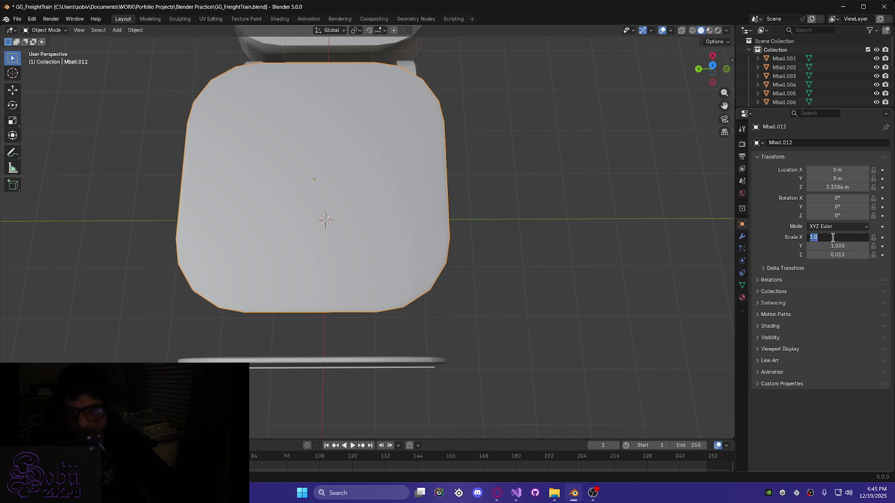
{"action": "type", "text": "0.5"}
{"action": "key", "text": "Return"}
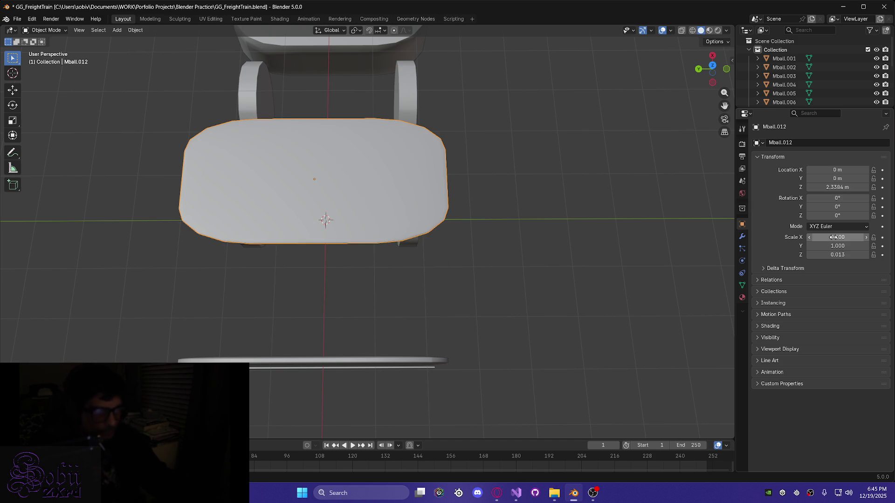
{"action": "left_click", "coordinate": [833, 237]}
{"action": "type", "text": "0.75"}
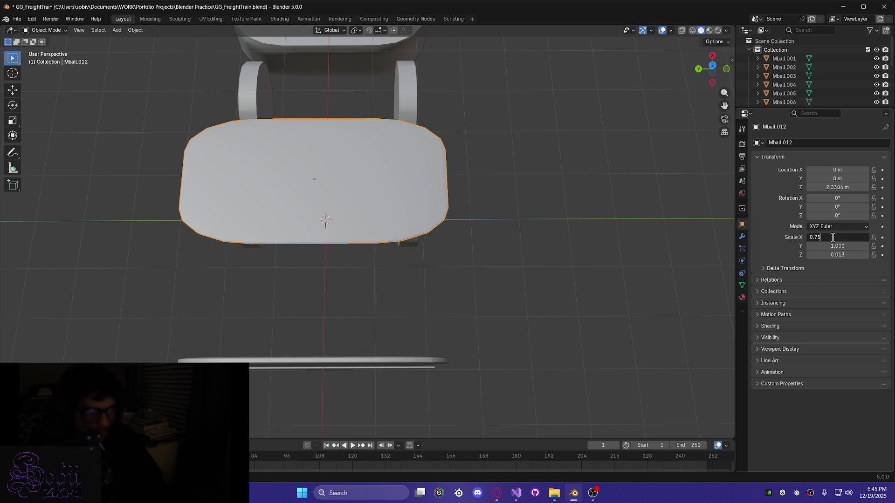
{"action": "key", "text": "Return"}
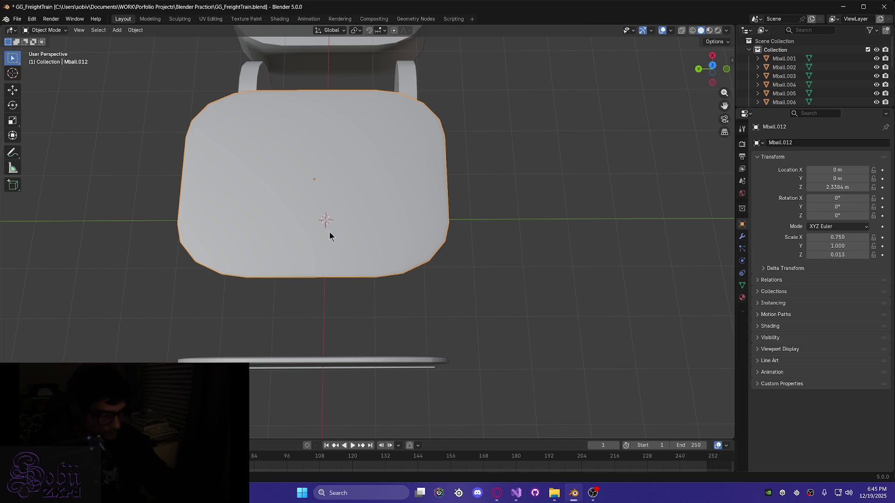
Slide the roof plate along X toward the cab end, with a small follow-up adjustment
{"action": "key", "text": "g"}
{"action": "key", "text": "x"}
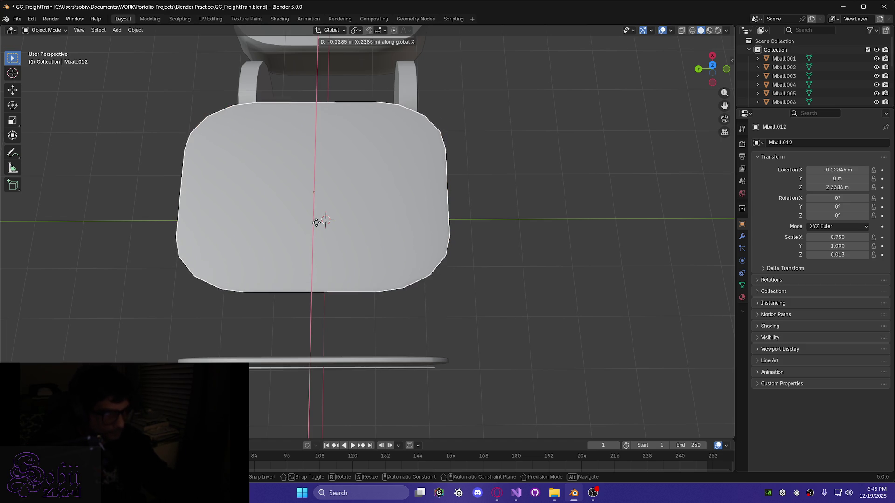
{"action": "left_click", "coordinate": [322, 286]}
{"action": "mouse_move", "coordinate": [322, 286]}
{"action": "middle_mouse_down"}
{"action": "mouse_move", "coordinate": [284, 238]}
{"action": "mouse_move", "coordinate": [301, 308]}
{"action": "mouse_move", "coordinate": [286, 298]}
{"action": "mouse_move", "coordinate": [314, 342]}
{"action": "mouse_move", "coordinate": [349, 361]}
{"action": "middle_mouse_up"}
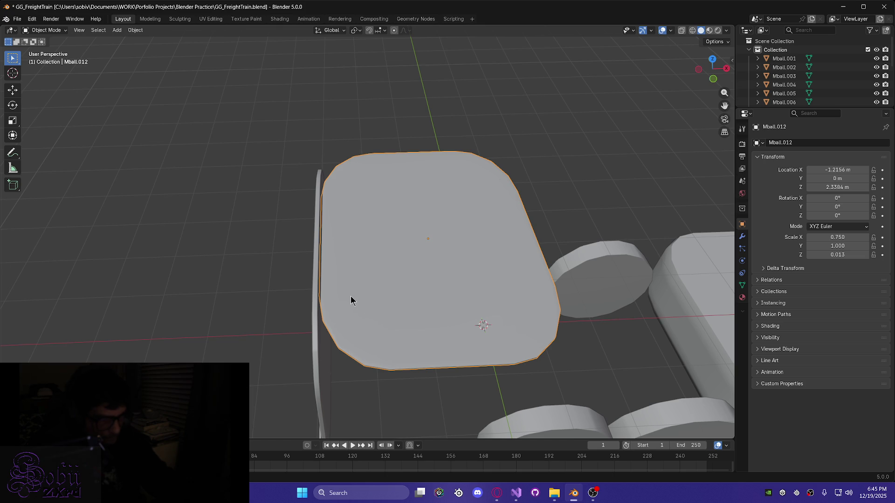
{"action": "key", "text": "g"}
{"action": "key", "text": "x"}
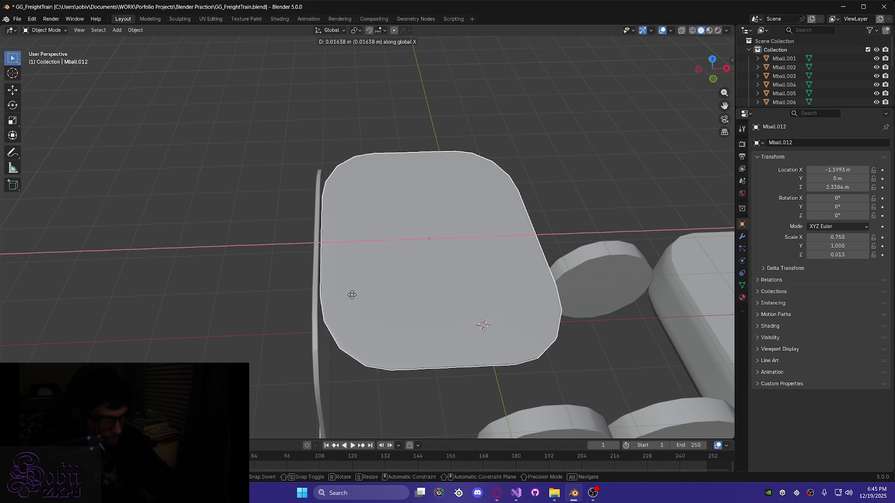
{"action": "left_click", "coordinate": [352, 295]}
{"action": "mouse_move", "coordinate": [353, 299]}
{"action": "middle_mouse_down"}
{"action": "mouse_move", "coordinate": [361, 252]}
{"action": "mouse_move", "coordinate": [352, 244]}
{"action": "middle_mouse_up"}
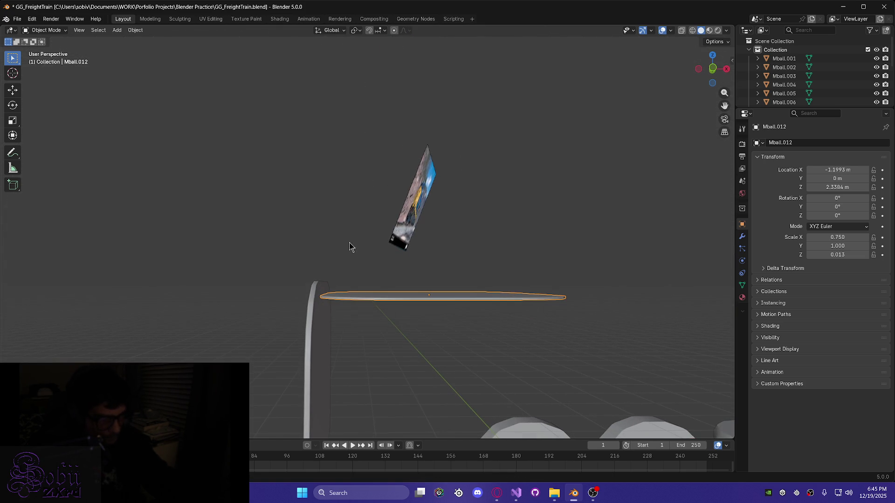
Raise the roof plate to Z 2.554 m and nudge it to X −1.2645 m
{"action": "key", "text": "g"}
{"action": "key", "text": "z"}
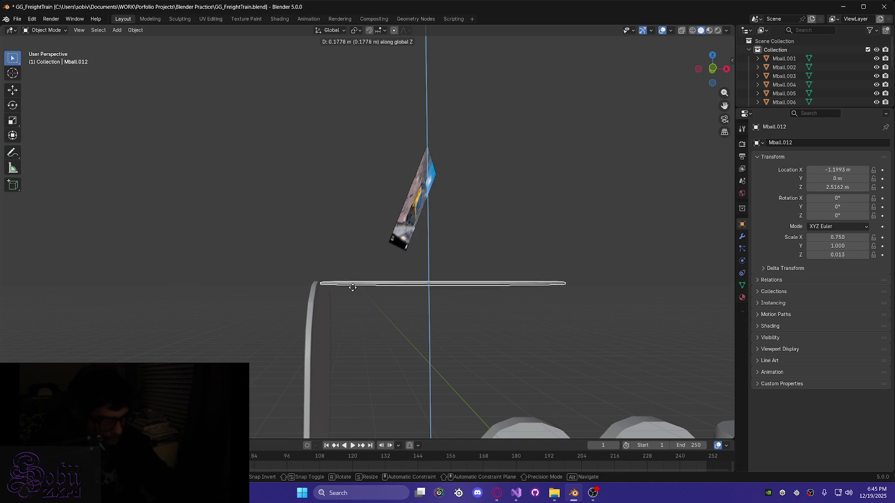
{"action": "left_click", "coordinate": [352, 286]}
{"action": "key", "text": "g"}
{"action": "key", "text": "x"}
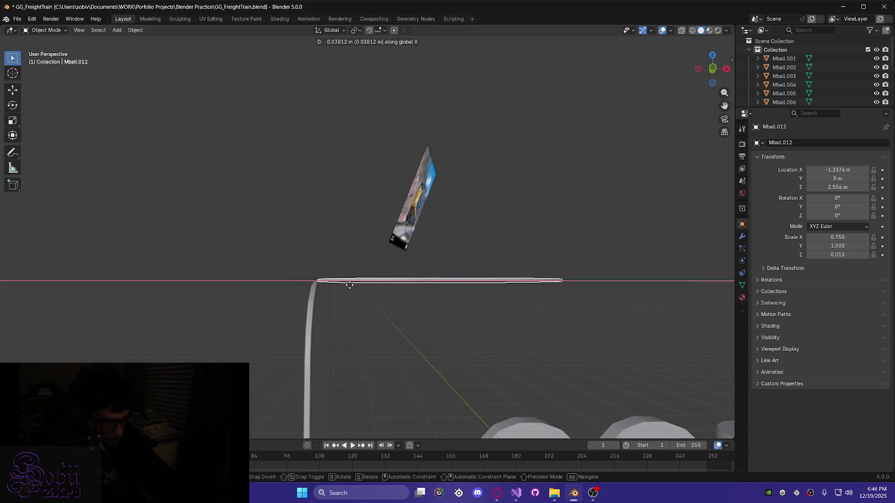
{"action": "left_click", "coordinate": [348, 284]}
{"action": "mouse_move", "coordinate": [352, 290]}
{"action": "middle_mouse_down"}
{"action": "mouse_move", "coordinate": [368, 320]}
{"action": "mouse_move", "coordinate": [358, 337]}
{"action": "middle_mouse_up"}
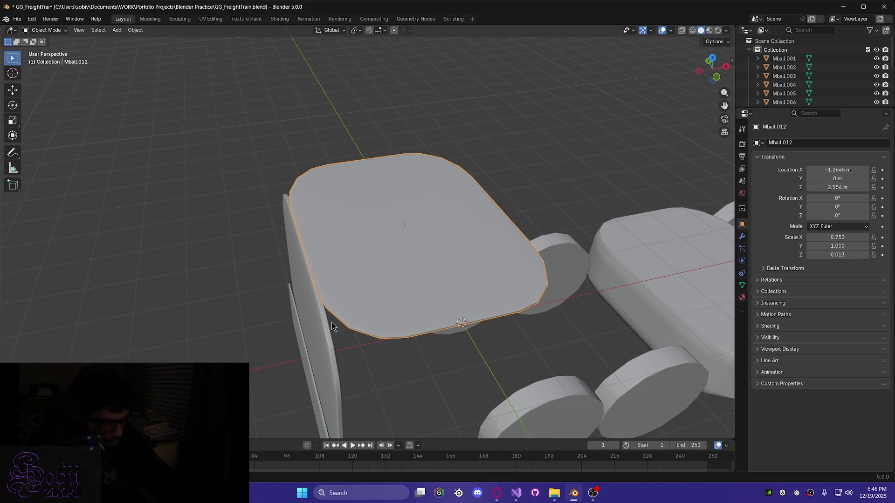
{"action": "mouse_move", "coordinate": [418, 400]}
{"action": "middle_mouse_down"}
{"action": "mouse_move", "coordinate": [460, 356]}
{"action": "mouse_move", "coordinate": [475, 359]}
{"action": "mouse_move", "coordinate": [281, 390]}
{"action": "mouse_move", "coordinate": [264, 435]}
{"action": "mouse_move", "coordinate": [429, 320]}
{"action": "mouse_move", "coordinate": [393, 345]}
{"action": "mouse_move", "coordinate": [298, 373]}
{"action": "mouse_move", "coordinate": [351, 368]}
{"action": "mouse_move", "coordinate": [344, 350]}
{"action": "mouse_move", "coordinate": [294, 326]}
{"action": "mouse_move", "coordinate": [378, 334]}
{"action": "mouse_move", "coordinate": [428, 349]}
{"action": "mouse_move", "coordinate": [441, 361]}
{"action": "mouse_move", "coordinate": [433, 362]}
{"action": "mouse_move", "coordinate": [589, 370]}
{"action": "mouse_move", "coordinate": [485, 354]}
{"action": "mouse_move", "coordinate": [443, 386]}
{"action": "mouse_move", "coordinate": [400, 368]}
{"action": "mouse_move", "coordinate": [486, 313]}
{"action": "middle_mouse_up"}
{"action": "mouse_move", "coordinate": [510, 216]}
{"action": "middle_mouse_down"}
{"action": "mouse_move", "coordinate": [540, 259]}
{"action": "mouse_move", "coordinate": [616, 304]}
{"action": "mouse_move", "coordinate": [695, 270]}
{"action": "mouse_move", "coordinate": [574, 329]}
{"action": "mouse_move", "coordinate": [349, 262]}
{"action": "mouse_move", "coordinate": [387, 253]}
{"action": "mouse_move", "coordinate": [301, 276]}
{"action": "mouse_move", "coordinate": [504, 275]}
{"action": "middle_mouse_up"}
{"action": "mouse_move", "coordinate": [485, 240]}
{"action": "middle_mouse_down"}
{"action": "mouse_move", "coordinate": [392, 309]}
{"action": "mouse_move", "coordinate": [422, 330]}
{"action": "mouse_move", "coordinate": [392, 284]}
{"action": "middle_mouse_up"}
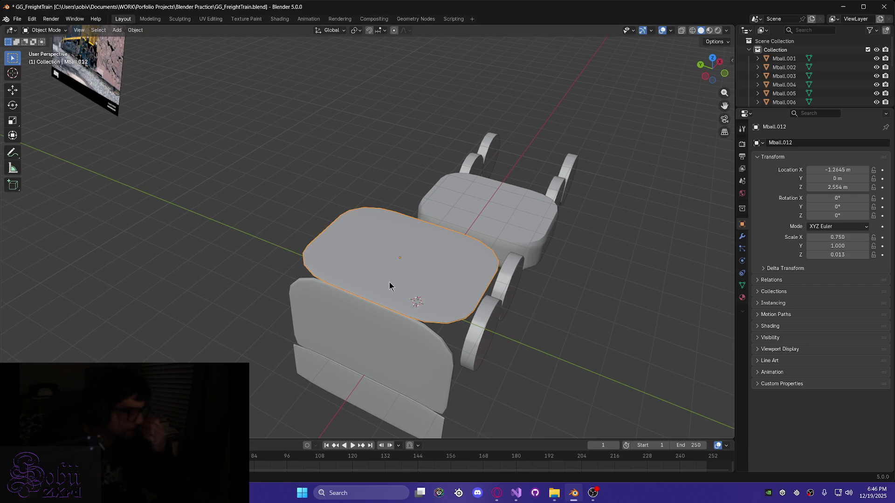
{"action": "key", "text": "Tab"}
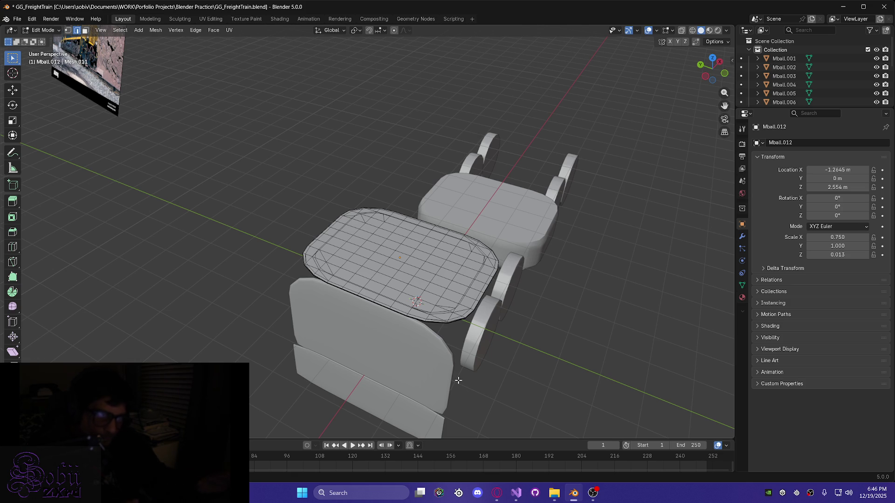
Switch to face select and box-select the faces along the roof plate's left end
{"action": "key", "text": "3"}
{"action": "mouse_move", "coordinate": [383, 303]}
{"action": "middle_mouse_down"}
{"action": "mouse_move", "coordinate": [356, 303]}
{"action": "mouse_move", "coordinate": [431, 335]}
{"action": "mouse_move", "coordinate": [385, 335]}
{"action": "middle_mouse_up"}
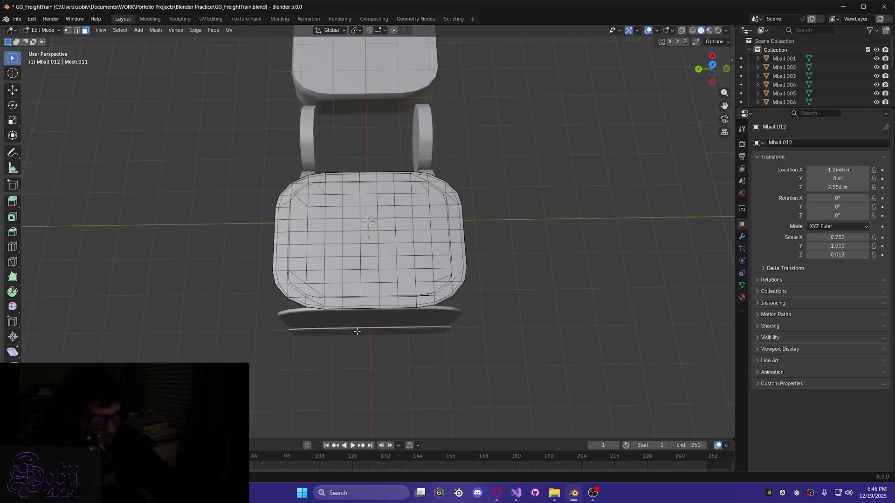
{"action": "scroll", "coordinate": [386, 336], "scroll_direction": "up", "scroll_amount": 3}
{"action": "middle_click_drag", "start_coordinate": [237, 324], "coordinate": [314, 326], "text": "shift"}
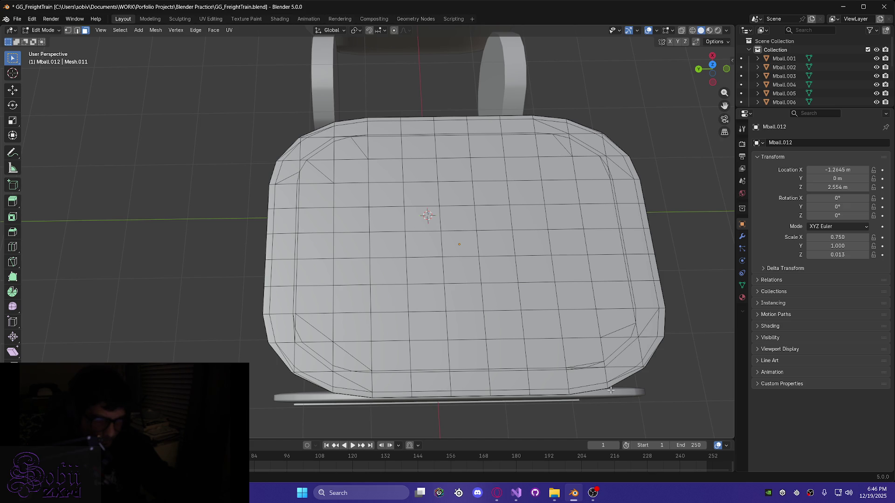
{"action": "mouse_move", "coordinate": [344, 364]}
{"action": "left_mouse_down"}
{"action": "mouse_move", "coordinate": [319, 129]}
{"action": "mouse_move", "coordinate": [257, 120]}
{"action": "left_mouse_up"}
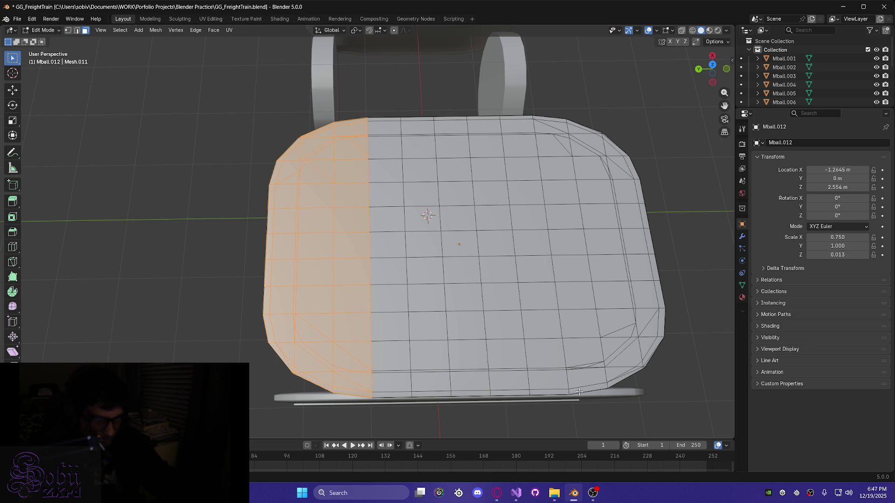
Box-select the faces along the roof plate's right end and top-right corner
{"action": "mouse_move", "coordinate": [576, 362]}
{"action": "left_mouse_down"}
{"action": "mouse_move", "coordinate": [564, 122]}
{"action": "mouse_move", "coordinate": [667, 127]}
{"action": "left_mouse_up"}
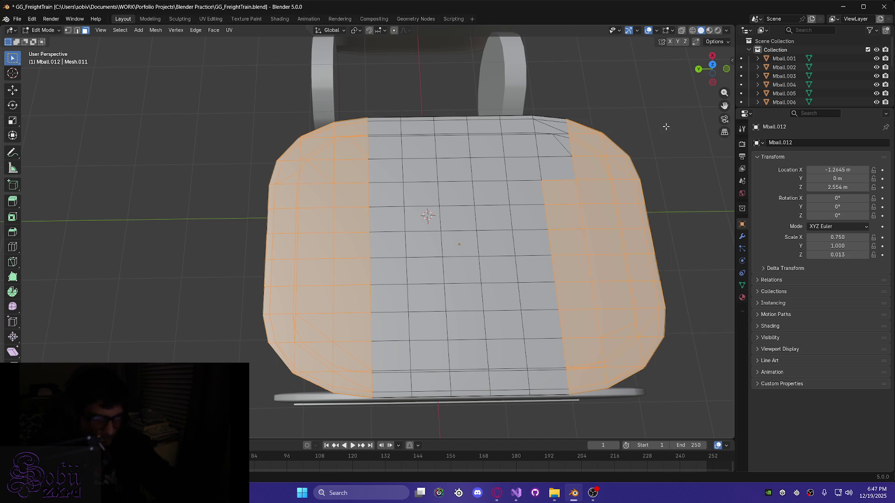
{"action": "left_click_drag", "start_coordinate": [547, 113], "coordinate": [625, 189], "text": "shift"}
{"action": "mouse_move", "coordinate": [613, 308]}
{"action": "middle_mouse_down"}
{"action": "mouse_move", "coordinate": [550, 261]}
{"action": "mouse_move", "coordinate": [611, 306]}
{"action": "mouse_move", "coordinate": [605, 252]}
{"action": "middle_mouse_up"}
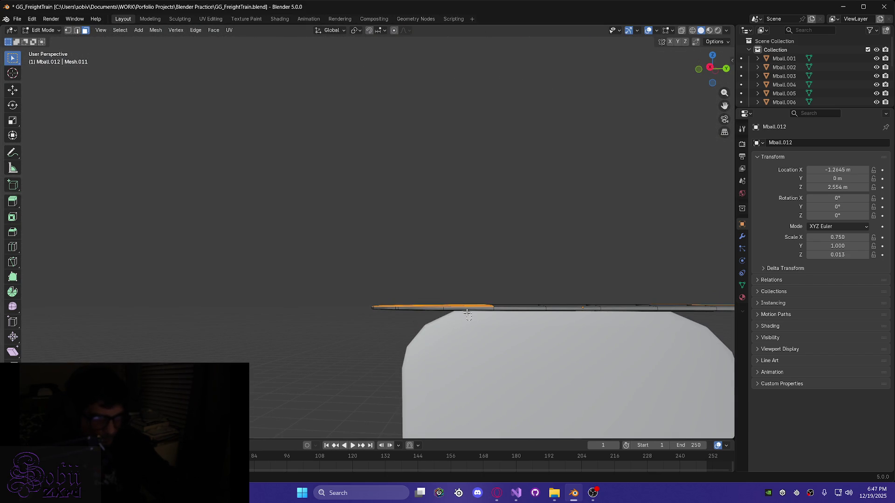
{"action": "mouse_move", "coordinate": [338, 315]}
{"action": "middle_mouse_down"}
{"action": "mouse_move", "coordinate": [341, 336]}
{"action": "mouse_move", "coordinate": [380, 356]}
{"action": "mouse_move", "coordinate": [443, 344]}
{"action": "mouse_move", "coordinate": [335, 362]}
{"action": "middle_mouse_up"}
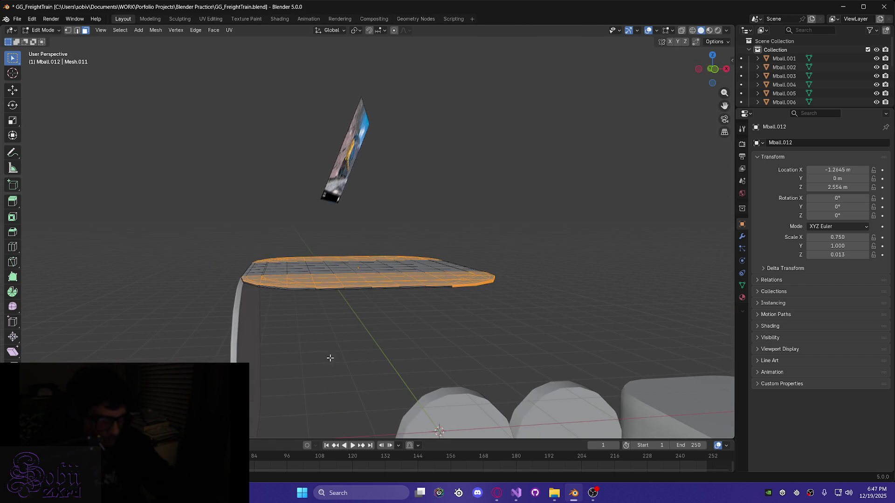
{"action": "mouse_move", "coordinate": [261, 328]}
{"action": "middle_mouse_down"}
{"action": "mouse_move", "coordinate": [290, 355]}
{"action": "mouse_move", "coordinate": [327, 333]}
{"action": "middle_mouse_up"}
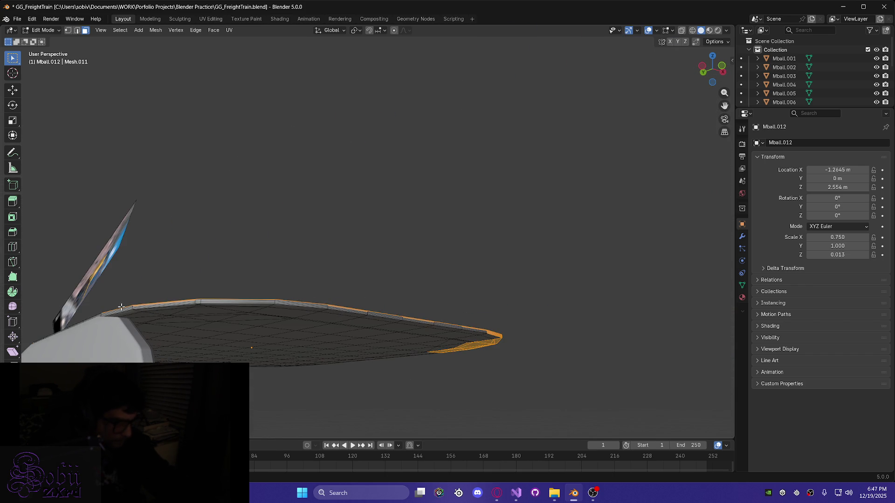
Add the plate's top-edge, left-edge, middle band, upper row and top strip faces to the selection
{"action": "left_click_drag", "start_coordinate": [186, 303], "coordinate": [225, 301]}
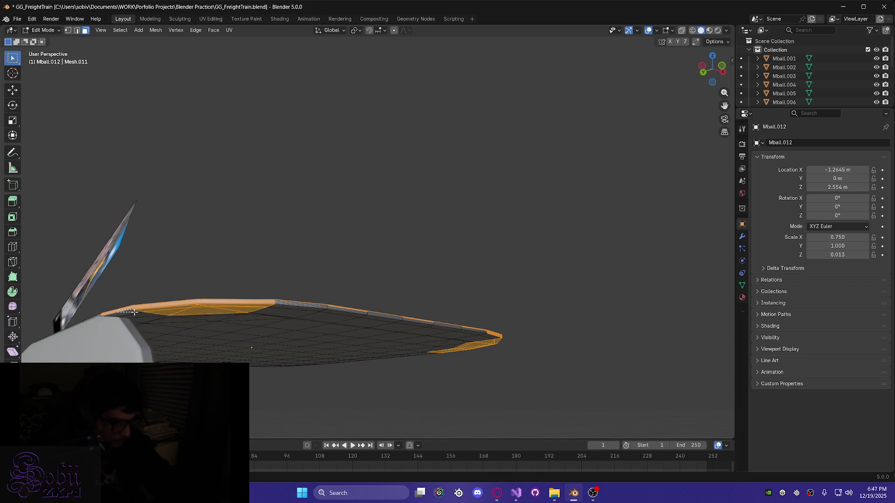
{"action": "left_click_drag", "start_coordinate": [146, 312], "coordinate": [153, 311]}
{"action": "mouse_move", "coordinate": [186, 316]}
{"action": "middle_mouse_down"}
{"action": "mouse_move", "coordinate": [158, 303]}
{"action": "mouse_move", "coordinate": [138, 277]}
{"action": "middle_mouse_up"}
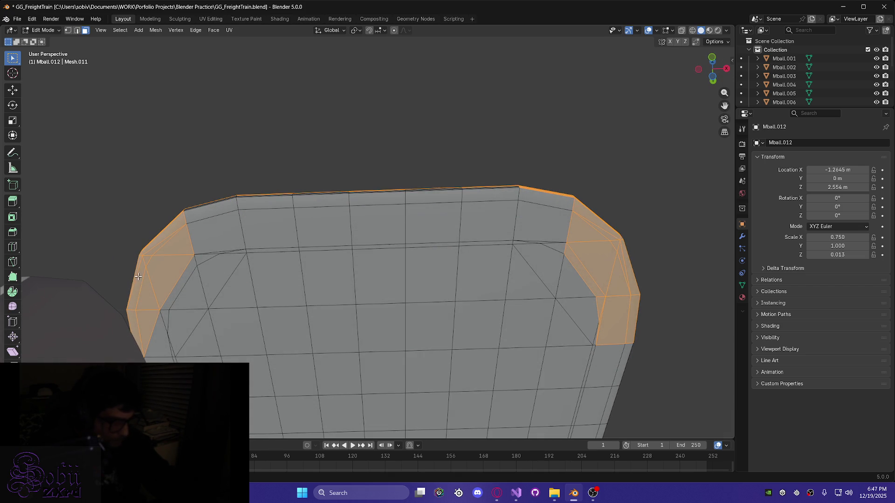
{"action": "mouse_move", "coordinate": [174, 285]}
{"action": "left_mouse_down"}
{"action": "mouse_move", "coordinate": [454, 317]}
{"action": "mouse_move", "coordinate": [615, 322]}
{"action": "left_mouse_up"}
{"action": "mouse_move", "coordinate": [173, 214]}
{"action": "left_mouse_down"}
{"action": "mouse_move", "coordinate": [284, 238]}
{"action": "mouse_move", "coordinate": [499, 258]}
{"action": "mouse_move", "coordinate": [521, 244]}
{"action": "left_mouse_up"}
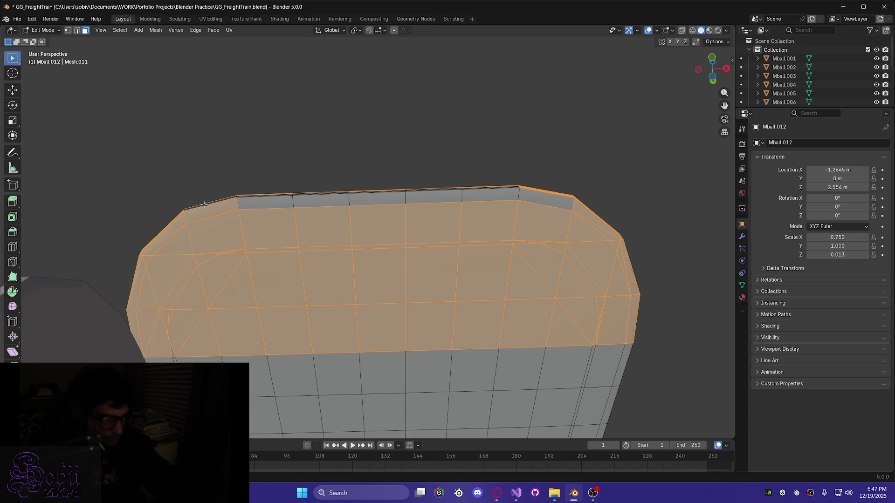
{"action": "left_click_drag", "start_coordinate": [229, 204], "coordinate": [606, 192]}
{"action": "mouse_move", "coordinate": [606, 191]}
{"action": "middle_mouse_down"}
{"action": "mouse_move", "coordinate": [432, 266]}
{"action": "mouse_move", "coordinate": [409, 225]}
{"action": "middle_mouse_up"}
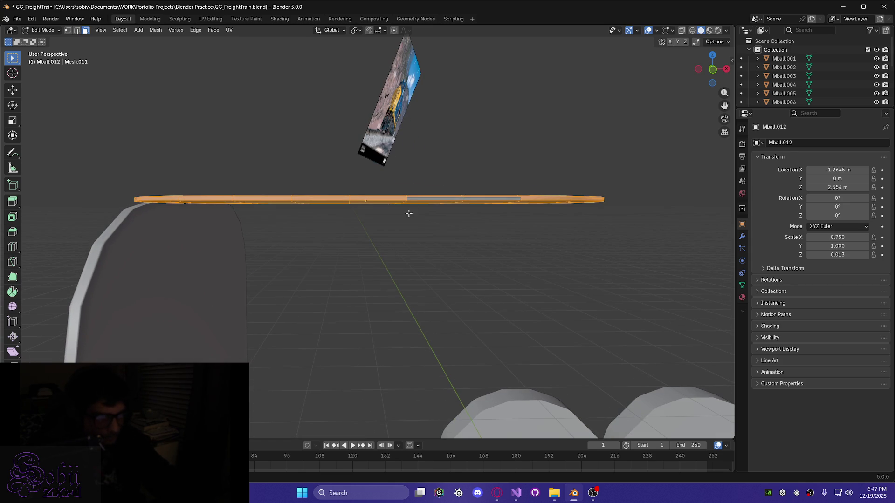
{"action": "left_click_drag", "start_coordinate": [517, 200], "coordinate": [518, 200]}
{"action": "mouse_move", "coordinate": [450, 221]}
{"action": "middle_mouse_down"}
{"action": "mouse_move", "coordinate": [448, 214]}
{"action": "mouse_move", "coordinate": [425, 236]}
{"action": "mouse_move", "coordinate": [338, 221]}
{"action": "mouse_move", "coordinate": [344, 196]}
{"action": "mouse_move", "coordinate": [401, 242]}
{"action": "mouse_move", "coordinate": [391, 265]}
{"action": "middle_mouse_up"}
{"action": "mouse_move", "coordinate": [532, 319]}
{"action": "middle_mouse_down"}
{"action": "mouse_move", "coordinate": [360, 236]}
{"action": "mouse_move", "coordinate": [457, 256]}
{"action": "mouse_move", "coordinate": [412, 238]}
{"action": "mouse_move", "coordinate": [422, 260]}
{"action": "mouse_move", "coordinate": [276, 218]}
{"action": "mouse_move", "coordinate": [287, 189]}
{"action": "middle_mouse_up"}
{"action": "scroll", "coordinate": [280, 218], "scroll_direction": "up", "scroll_amount": 5}
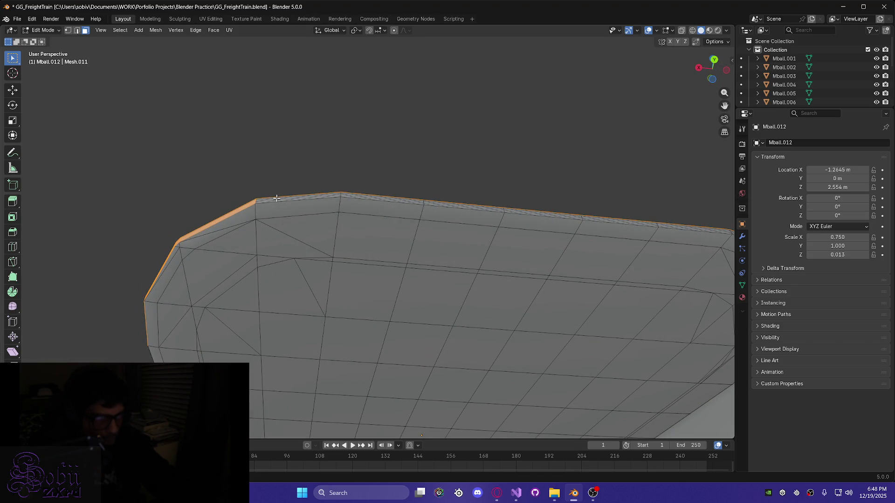
Box-select the plate's near and lower end faces plus the small triangle face
{"action": "mouse_move", "coordinate": [367, 212]}
{"action": "left_mouse_down"}
{"action": "mouse_move", "coordinate": [471, 250]}
{"action": "mouse_move", "coordinate": [630, 276]}
{"action": "left_mouse_up"}
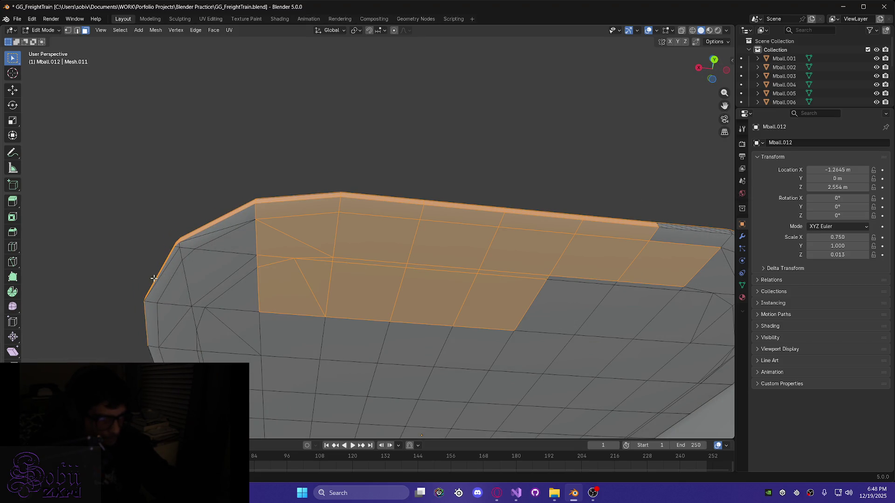
{"action": "mouse_move", "coordinate": [156, 247]}
{"action": "left_mouse_down", "text": "shift"}
{"action": "mouse_move", "coordinate": [398, 333]}
{"action": "mouse_move", "coordinate": [637, 344]}
{"action": "left_mouse_up", "text": "shift"}
{"action": "left_click", "coordinate": [229, 218], "text": "shift"}
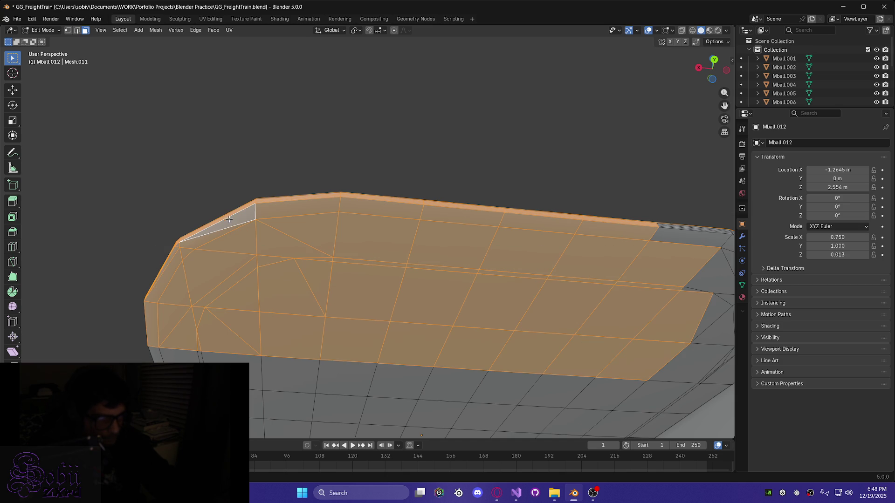
{"action": "mouse_move", "coordinate": [579, 317]}
{"action": "middle_mouse_down"}
{"action": "mouse_move", "coordinate": [266, 250]}
{"action": "mouse_move", "coordinate": [313, 256]}
{"action": "mouse_move", "coordinate": [301, 274]}
{"action": "middle_mouse_up"}
{"action": "mouse_move", "coordinate": [225, 185]}
{"action": "middle_mouse_down"}
{"action": "mouse_move", "coordinate": [256, 196]}
{"action": "mouse_move", "coordinate": [286, 234]}
{"action": "mouse_move", "coordinate": [277, 229]}
{"action": "middle_mouse_up"}
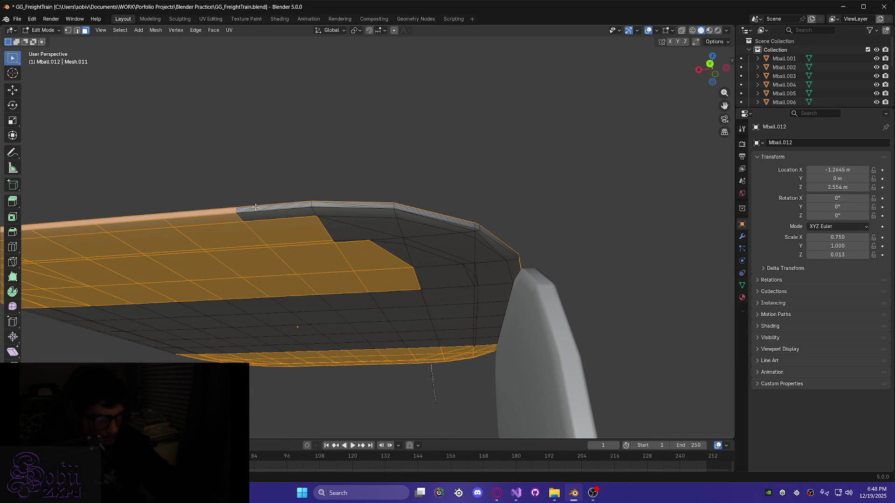
Ctrl-box-deselect the flat middle grid faces, keeping only the rounded ends selected
{"action": "mouse_move", "coordinate": [257, 207]}
{"action": "left_mouse_down"}
{"action": "mouse_move", "coordinate": [403, 235]}
{"action": "mouse_move", "coordinate": [513, 273]}
{"action": "left_mouse_up"}
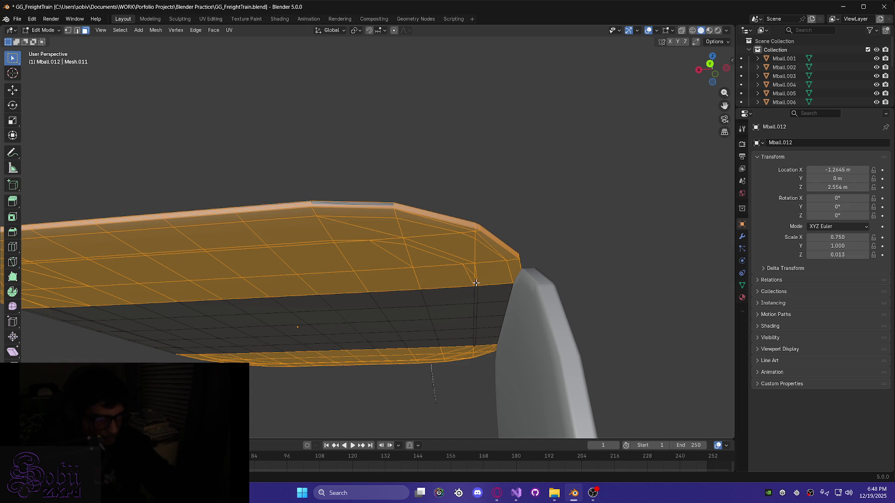
{"action": "mouse_move", "coordinate": [418, 271]}
{"action": "middle_mouse_down"}
{"action": "mouse_move", "coordinate": [420, 280]}
{"action": "mouse_move", "coordinate": [356, 247]}
{"action": "middle_mouse_up"}
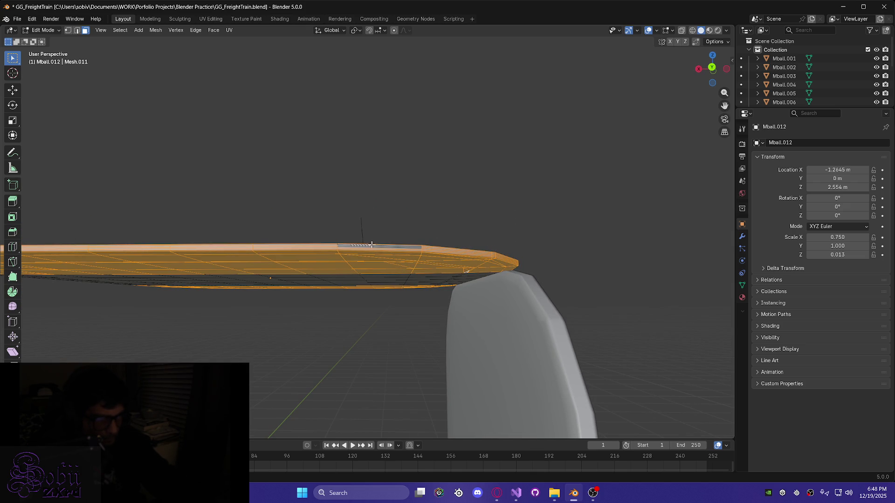
{"action": "left_click_drag", "start_coordinate": [423, 254], "coordinate": [424, 253], "text": "ctrl"}
{"action": "middle_click_drag", "start_coordinate": [435, 276], "coordinate": [378, 308]}
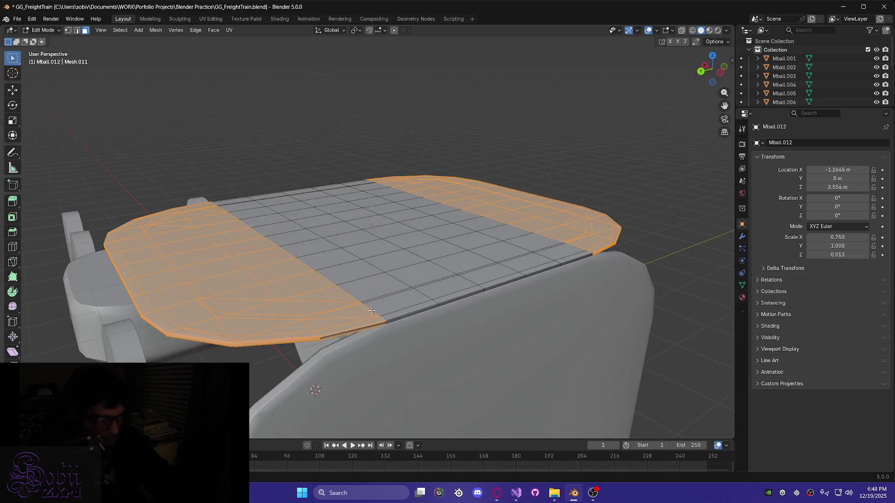
{"action": "scroll", "coordinate": [300, 349], "scroll_direction": "up", "scroll_amount": 3}
{"action": "middle_click_drag", "start_coordinate": [300, 349], "coordinate": [316, 74]}
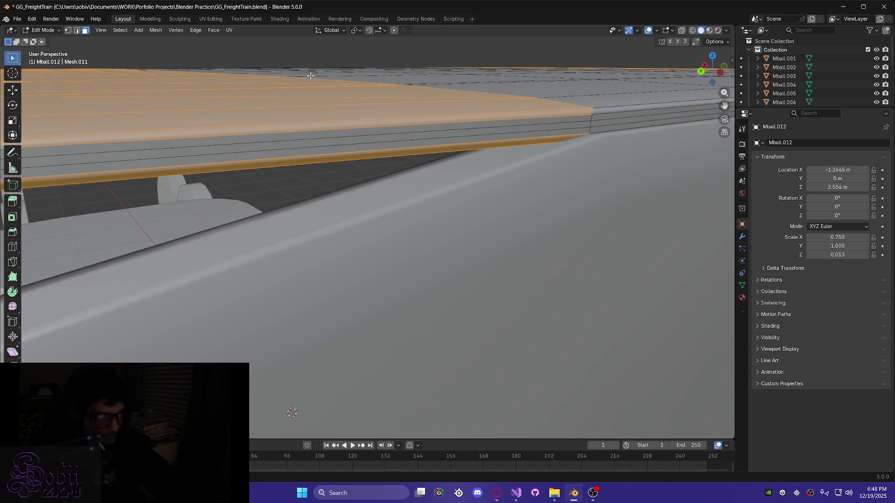
Add the long side strip to the selection and orbit around the train to verify it
{"action": "left_click", "coordinate": [214, 143], "text": "shift"}
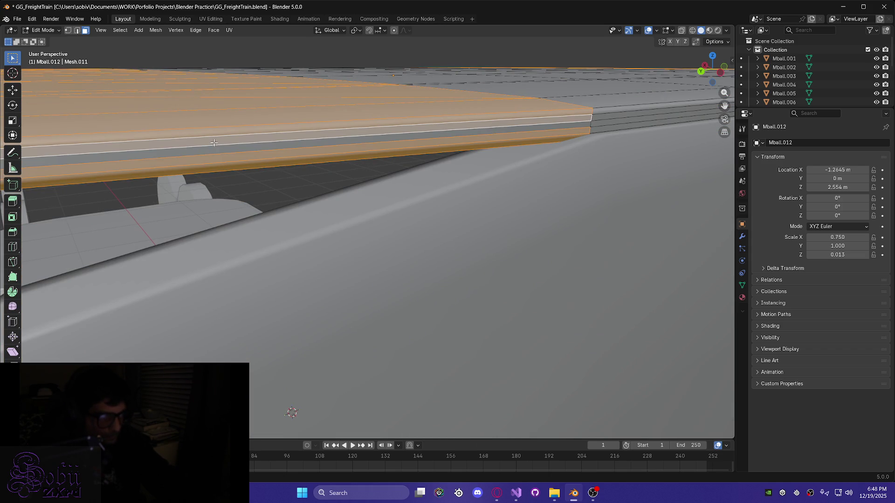
{"action": "middle_click_drag", "start_coordinate": [219, 150], "coordinate": [286, 189]}
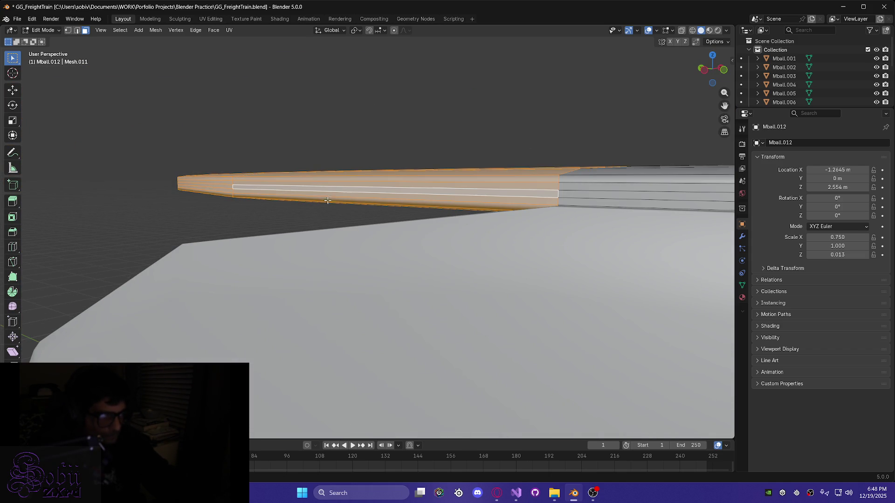
{"action": "mouse_move", "coordinate": [516, 277]}
{"action": "middle_mouse_down"}
{"action": "mouse_move", "coordinate": [613, 296]}
{"action": "mouse_move", "coordinate": [438, 239]}
{"action": "mouse_move", "coordinate": [340, 240]}
{"action": "middle_mouse_up"}
{"action": "middle_click_drag", "start_coordinate": [583, 256], "coordinate": [358, 273], "text": "shift"}
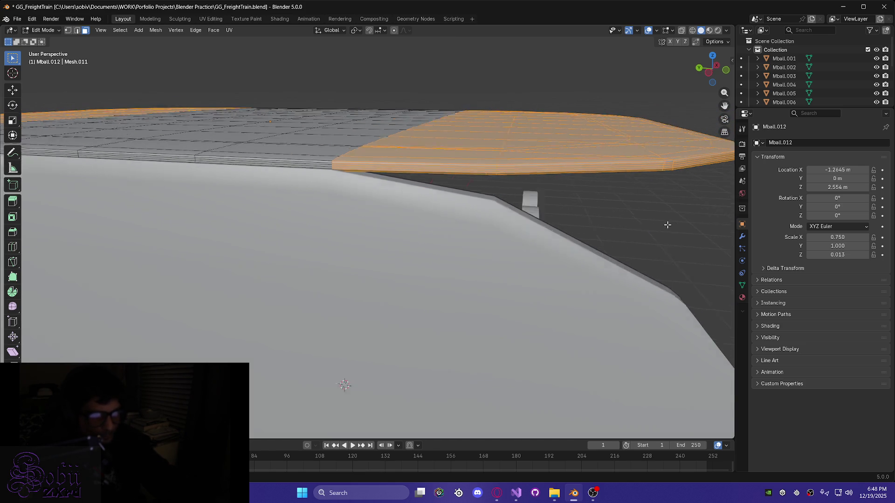
{"action": "scroll", "coordinate": [671, 223], "scroll_direction": "down", "scroll_amount": 5}
{"action": "mouse_move", "coordinate": [671, 224]}
{"action": "middle_mouse_down"}
{"action": "mouse_move", "coordinate": [443, 260]}
{"action": "mouse_move", "coordinate": [632, 246]}
{"action": "middle_mouse_up"}
{"action": "scroll", "coordinate": [632, 246], "scroll_direction": "up", "scroll_amount": 4}
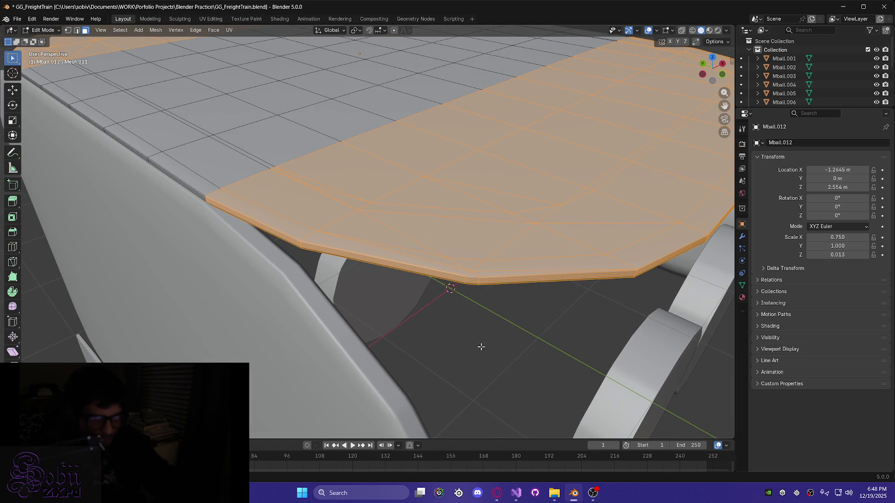
{"action": "scroll", "coordinate": [480, 349], "scroll_direction": "up", "scroll_amount": 2}
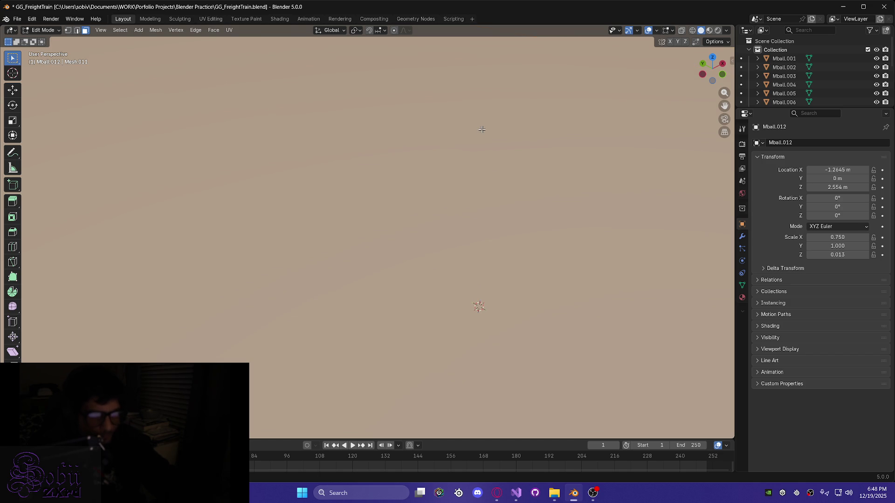
{"action": "scroll", "coordinate": [475, 217], "scroll_direction": "down", "scroll_amount": 5}
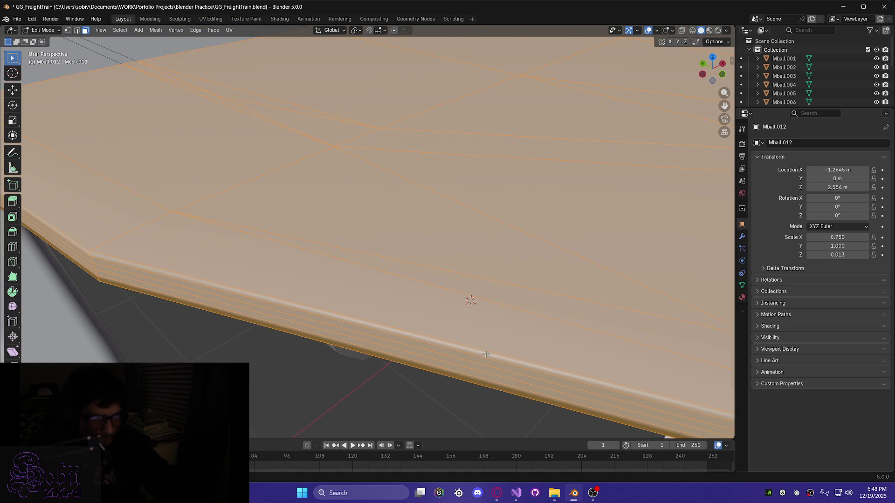
{"action": "scroll", "coordinate": [438, 271], "scroll_direction": "down", "scroll_amount": 2}
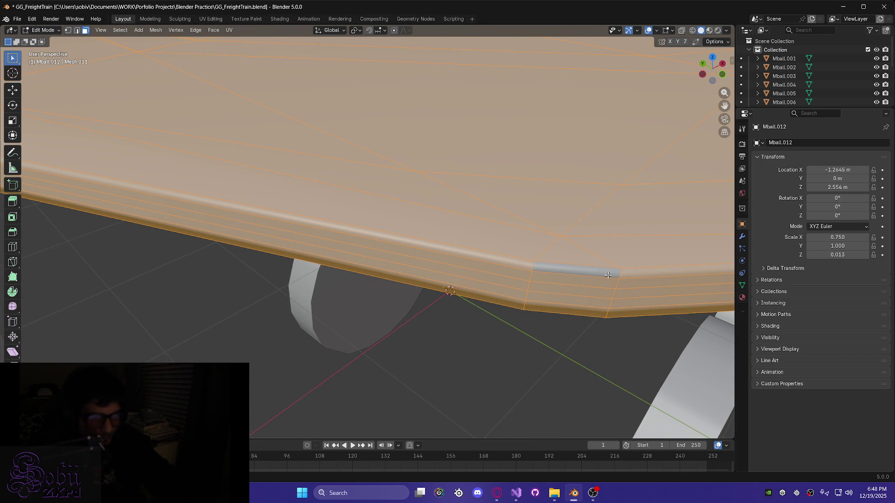
{"action": "scroll", "coordinate": [524, 376], "scroll_direction": "down", "scroll_amount": 10}
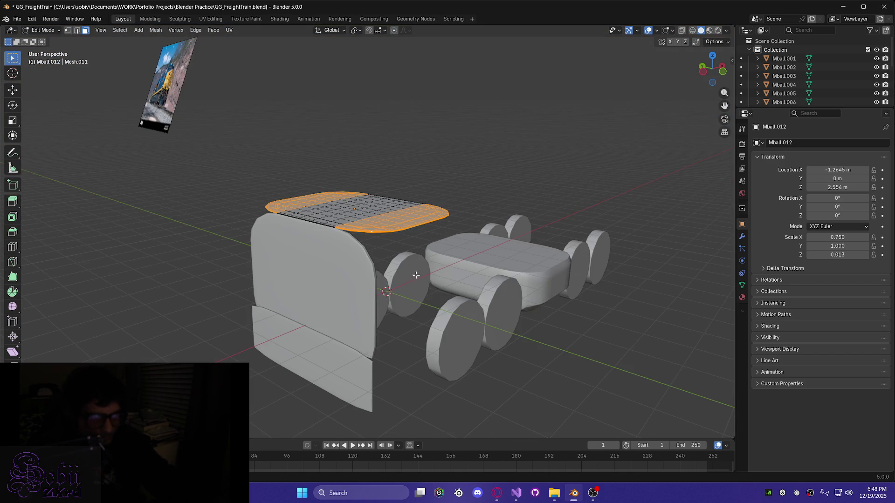
{"action": "scroll", "coordinate": [419, 278], "scroll_direction": "up", "scroll_amount": 12}
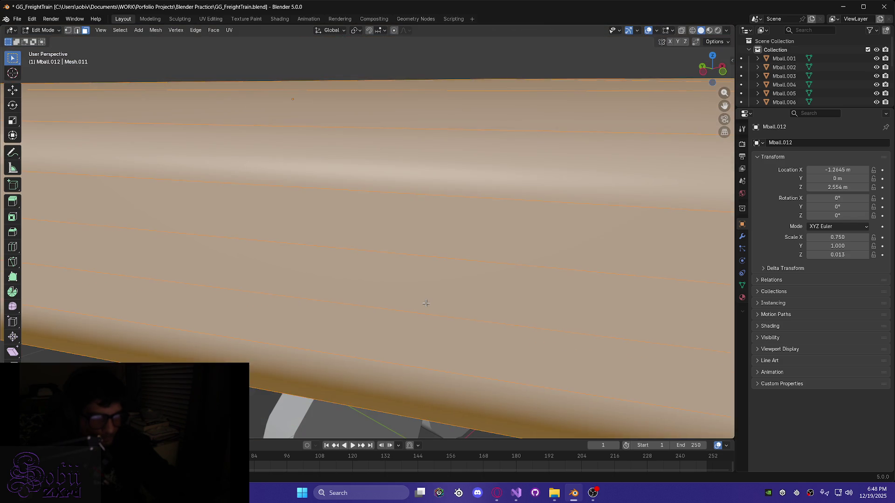
{"action": "scroll", "coordinate": [425, 303], "scroll_direction": "down", "scroll_amount": 8}
{"action": "mouse_move", "coordinate": [466, 313]}
{"action": "middle_mouse_down"}
{"action": "mouse_move", "coordinate": [423, 301]}
{"action": "mouse_move", "coordinate": [387, 266]}
{"action": "mouse_move", "coordinate": [278, 286]}
{"action": "mouse_move", "coordinate": [309, 210]}
{"action": "mouse_move", "coordinate": [385, 264]}
{"action": "middle_mouse_up"}
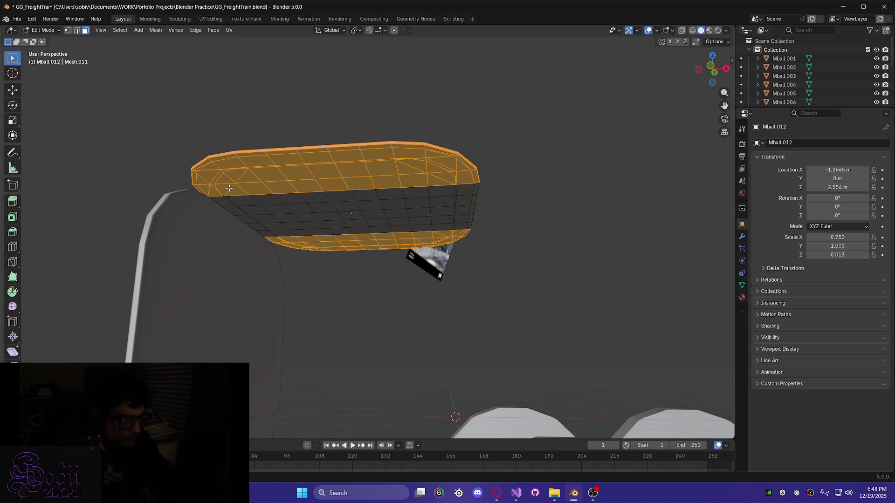
{"action": "scroll", "coordinate": [219, 221], "scroll_direction": "up", "scroll_amount": 4}
{"action": "mouse_move", "coordinate": [168, 186]}
{"action": "middle_mouse_down"}
{"action": "mouse_move", "coordinate": [362, 209]}
{"action": "mouse_move", "coordinate": [312, 186]}
{"action": "middle_mouse_up"}
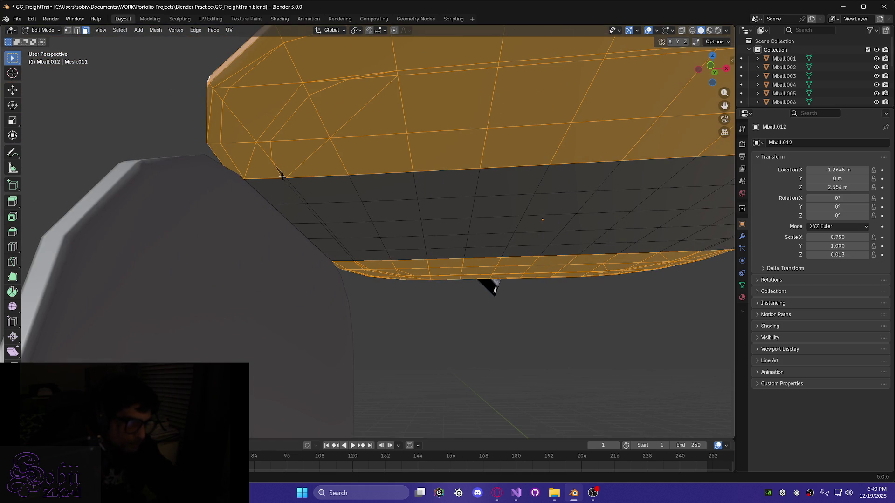
{"action": "scroll", "coordinate": [331, 227], "scroll_direction": "down", "scroll_amount": 3}
{"action": "middle_click_drag", "start_coordinate": [337, 218], "coordinate": [447, 289]}
Delete the selected rounded end faces of the roof plate with X > Faces
{"action": "scroll", "coordinate": [447, 289], "scroll_direction": "up", "scroll_amount": 2}
{"action": "key", "text": "x"}
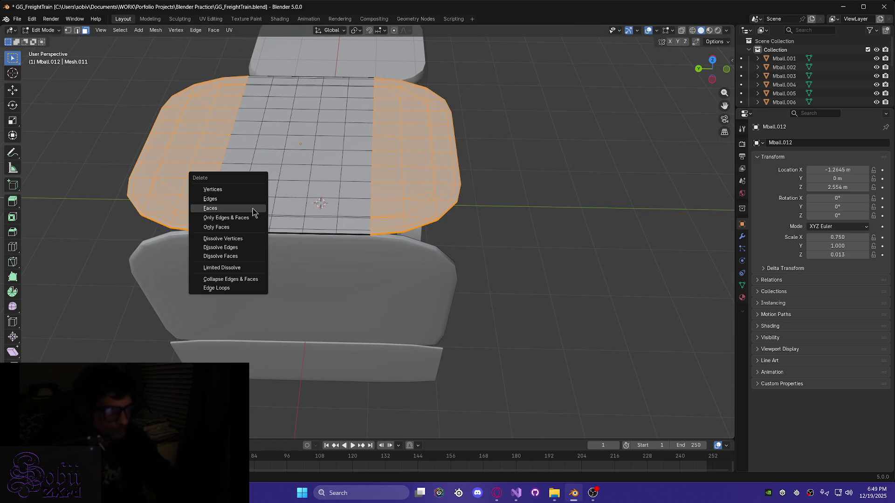
{"action": "left_click", "coordinate": [249, 208]}
{"action": "mouse_move", "coordinate": [293, 206]}
{"action": "middle_mouse_down"}
{"action": "mouse_move", "coordinate": [204, 155]}
{"action": "mouse_move", "coordinate": [210, 146]}
{"action": "mouse_move", "coordinate": [201, 177]}
{"action": "mouse_move", "coordinate": [177, 185]}
{"action": "mouse_move", "coordinate": [258, 159]}
{"action": "mouse_move", "coordinate": [369, 281]}
{"action": "mouse_move", "coordinate": [328, 212]}
{"action": "middle_mouse_up"}
{"action": "scroll", "coordinate": [258, 160], "scroll_direction": "up", "scroll_amount": 4}
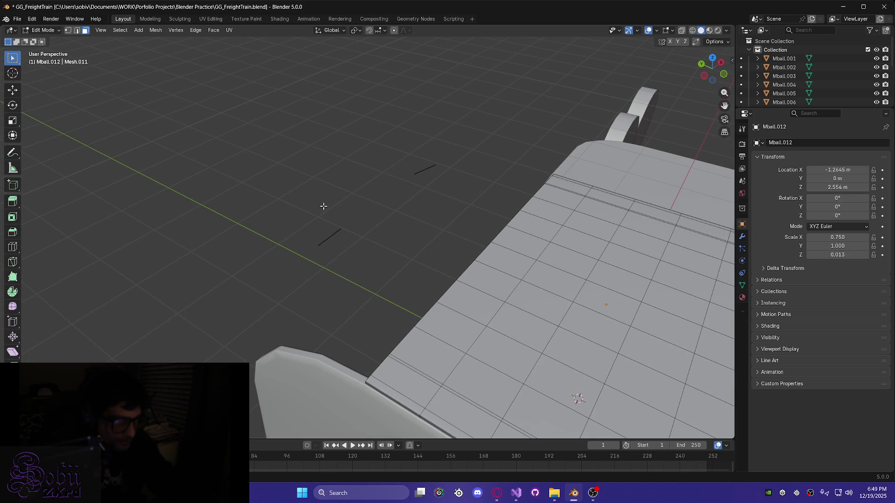
{"action": "mouse_move", "coordinate": [311, 247]}
{"action": "middle_mouse_down"}
{"action": "mouse_move", "coordinate": [415, 340]}
{"action": "mouse_move", "coordinate": [417, 327]}
{"action": "middle_mouse_up"}
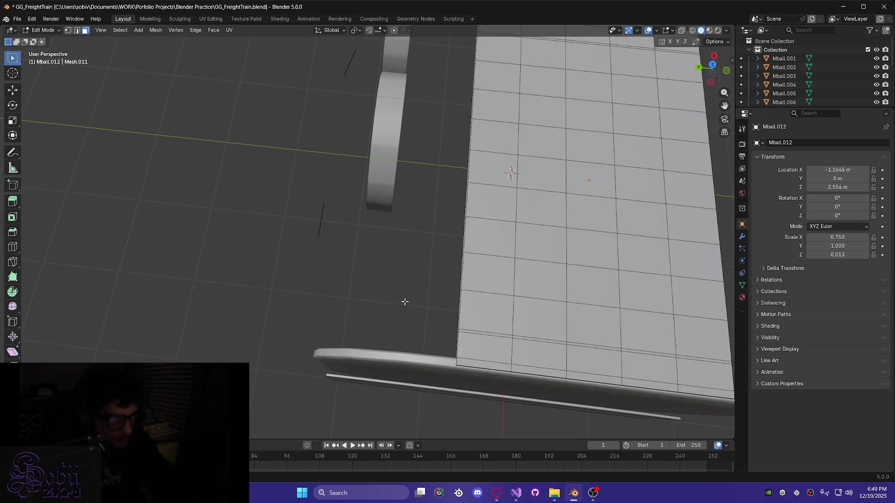
Box-select the stray loose edges beside the plate and delete them
{"action": "mouse_move", "coordinate": [336, 54]}
{"action": "left_mouse_down"}
{"action": "mouse_move", "coordinate": [329, 240]}
{"action": "mouse_move", "coordinate": [366, 226]}
{"action": "left_mouse_up"}
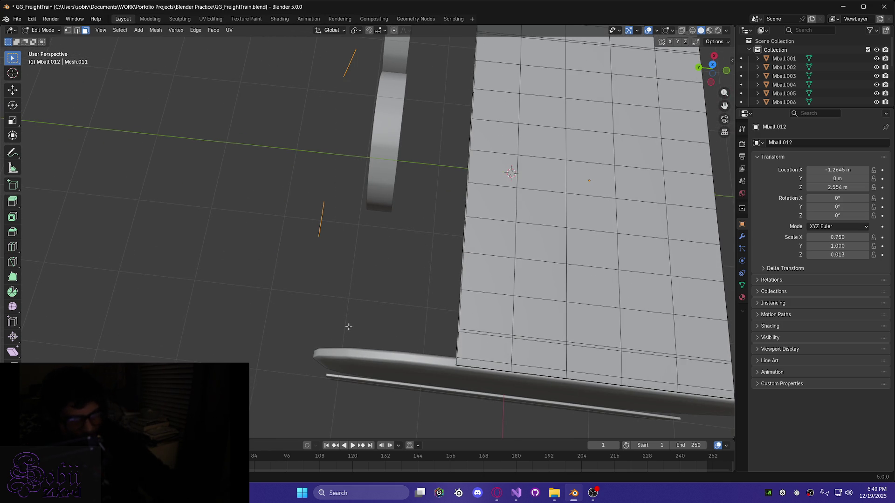
{"action": "key", "text": "x"}
{"action": "left_click", "coordinate": [313, 330]}
{"action": "mouse_move", "coordinate": [281, 274]}
{"action": "middle_mouse_down"}
{"action": "mouse_move", "coordinate": [296, 202]}
{"action": "mouse_move", "coordinate": [305, 238]}
{"action": "middle_mouse_up"}
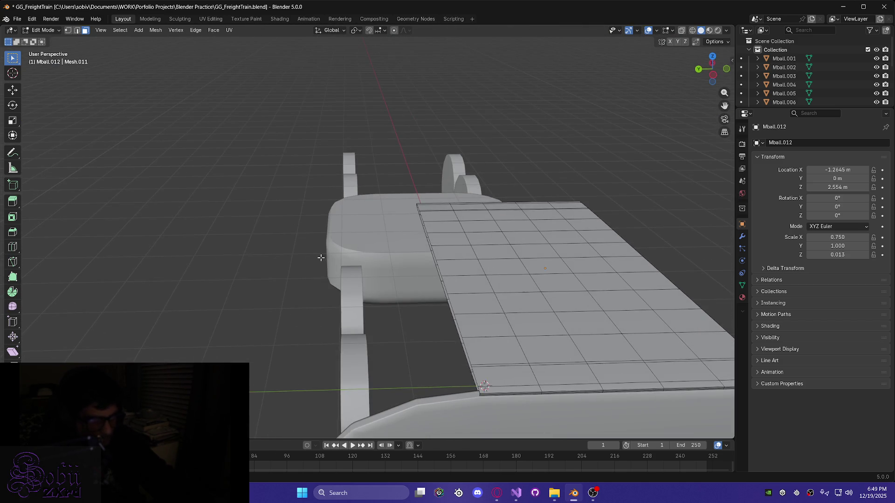
{"action": "mouse_move", "coordinate": [402, 338]}
{"action": "middle_mouse_down"}
{"action": "mouse_move", "coordinate": [374, 320]}
{"action": "mouse_move", "coordinate": [475, 356]}
{"action": "mouse_move", "coordinate": [474, 384]}
{"action": "mouse_move", "coordinate": [449, 369]}
{"action": "mouse_move", "coordinate": [406, 382]}
{"action": "mouse_move", "coordinate": [345, 364]}
{"action": "mouse_move", "coordinate": [348, 336]}
{"action": "mouse_move", "coordinate": [474, 407]}
{"action": "mouse_move", "coordinate": [470, 420]}
{"action": "middle_mouse_up"}
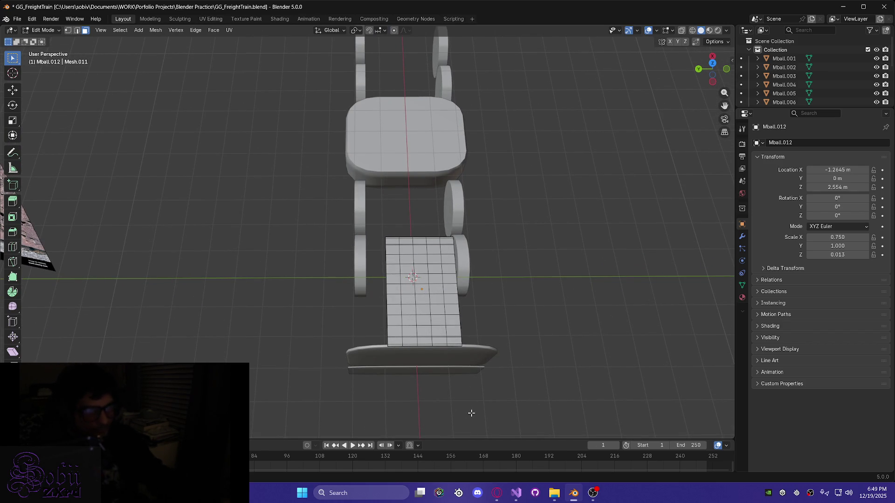
{"action": "mouse_move", "coordinate": [514, 372]}
{"action": "middle_mouse_down"}
{"action": "mouse_move", "coordinate": [390, 351]}
{"action": "mouse_move", "coordinate": [349, 311]}
{"action": "mouse_move", "coordinate": [540, 294]}
{"action": "mouse_move", "coordinate": [312, 230]}
{"action": "mouse_move", "coordinate": [321, 252]}
{"action": "middle_mouse_up"}
{"action": "scroll", "coordinate": [541, 293], "scroll_direction": "up", "scroll_amount": 5}
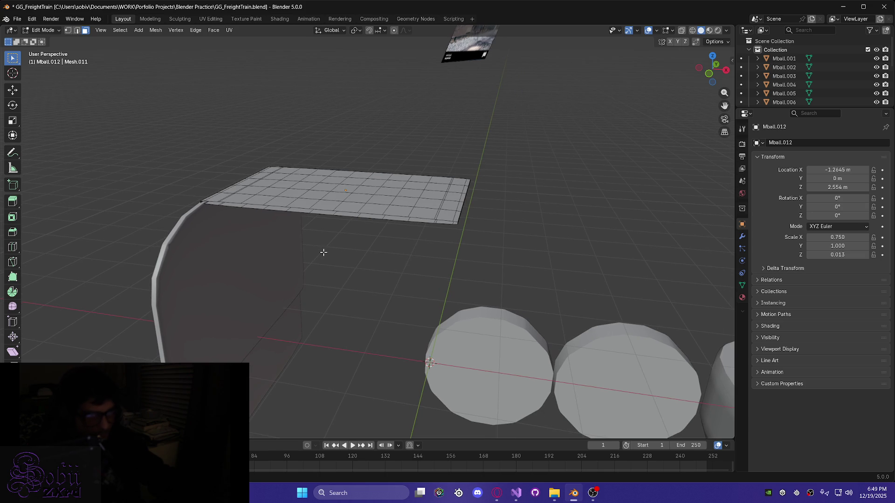
{"action": "scroll", "coordinate": [328, 254], "scroll_direction": "up", "scroll_amount": 5}
{"action": "mouse_move", "coordinate": [224, 241]}
{"action": "middle_mouse_down"}
{"action": "mouse_move", "coordinate": [448, 257]}
{"action": "mouse_move", "coordinate": [486, 236]}
{"action": "mouse_move", "coordinate": [586, 230]}
{"action": "mouse_move", "coordinate": [481, 212]}
{"action": "mouse_move", "coordinate": [649, 243]}
{"action": "mouse_move", "coordinate": [599, 235]}
{"action": "middle_mouse_up"}
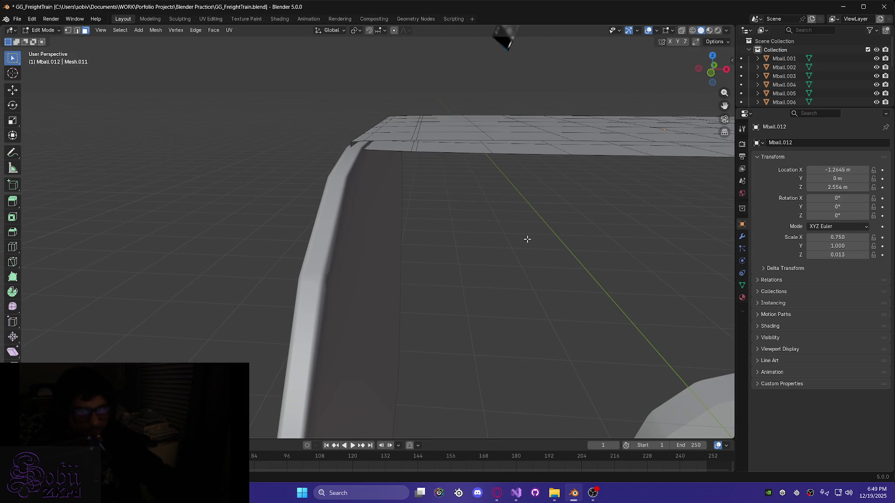
Return to Object Mode and raise the roof plate along Z to 2.5749 m
{"action": "key", "text": "Tab"}
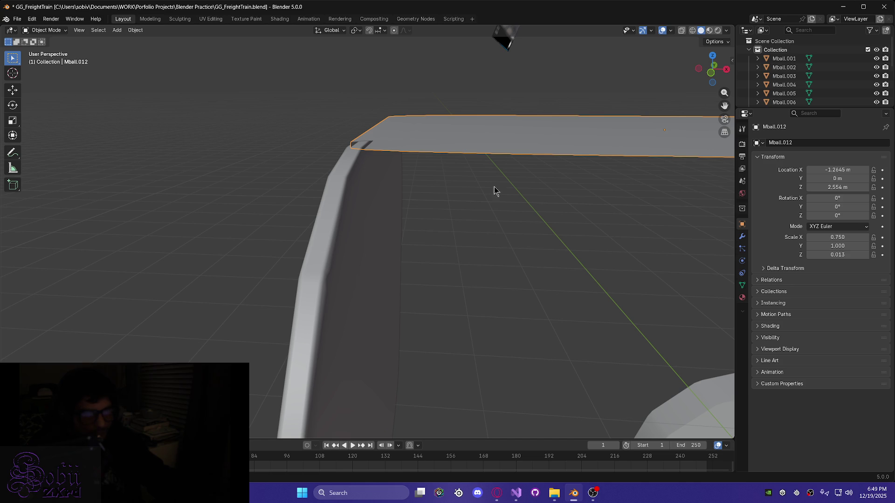
{"action": "key", "text": "g"}
{"action": "key", "text": "z"}
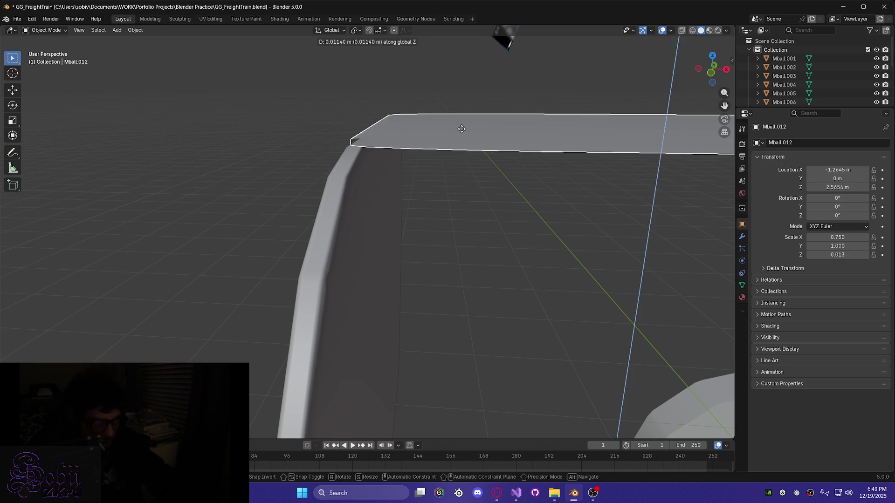
{"action": "left_click", "coordinate": [459, 182]}
{"action": "mouse_move", "coordinate": [460, 182]}
{"action": "middle_mouse_down"}
{"action": "mouse_move", "coordinate": [469, 164]}
{"action": "mouse_move", "coordinate": [471, 183]}
{"action": "mouse_move", "coordinate": [424, 172]}
{"action": "mouse_move", "coordinate": [494, 182]}
{"action": "middle_mouse_up"}
In Edit Mode, select the plate's front-edge loop and grow it along the side and right end
{"action": "key", "text": "Tab"}
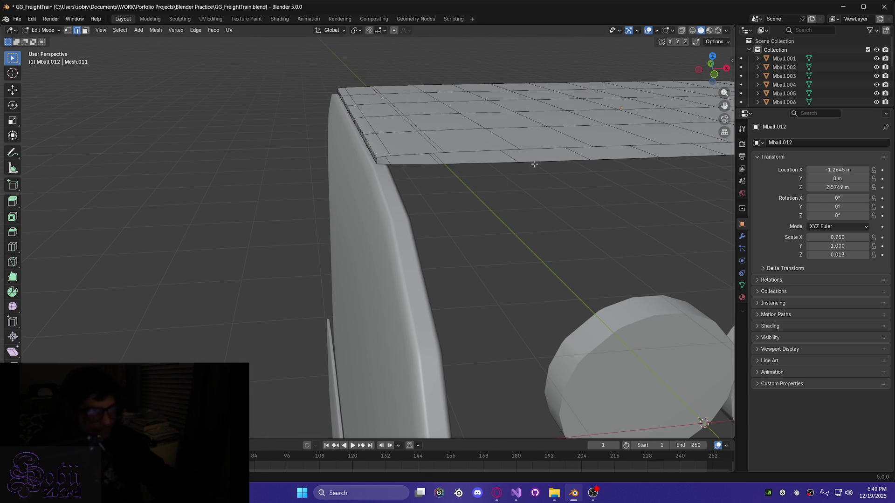
{"action": "left_click", "coordinate": [522, 150], "text": "alt"}
{"action": "key", "text": "ctrl+KP_Add"}
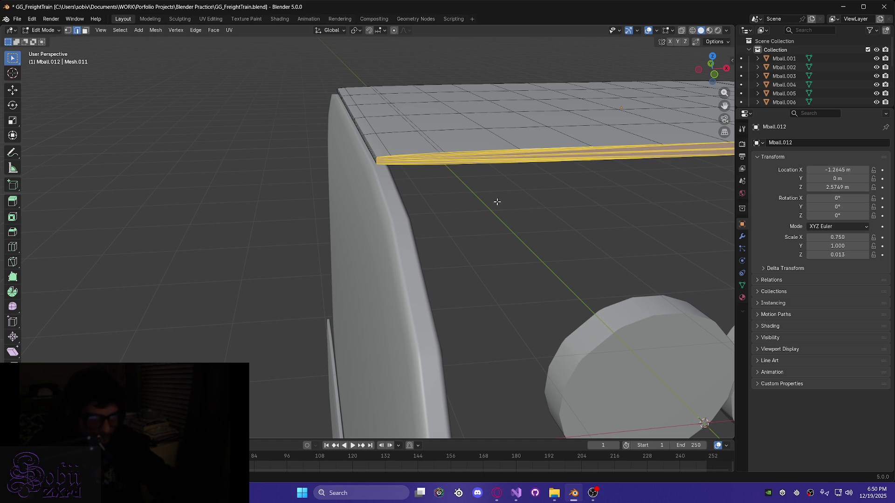
{"action": "middle_click_drag", "start_coordinate": [502, 196], "coordinate": [511, 202]}
{"action": "mouse_move", "coordinate": [595, 218]}
{"action": "middle_mouse_down"}
{"action": "mouse_move", "coordinate": [313, 201]}
{"action": "mouse_move", "coordinate": [504, 252]}
{"action": "mouse_move", "coordinate": [471, 248]}
{"action": "mouse_move", "coordinate": [482, 212]}
{"action": "mouse_move", "coordinate": [518, 214]}
{"action": "mouse_move", "coordinate": [513, 204]}
{"action": "mouse_move", "coordinate": [576, 196]}
{"action": "mouse_move", "coordinate": [207, 273]}
{"action": "mouse_move", "coordinate": [463, 256]}
{"action": "mouse_move", "coordinate": [477, 279]}
{"action": "mouse_move", "coordinate": [504, 268]}
{"action": "middle_mouse_up"}
{"action": "scroll", "coordinate": [503, 253], "scroll_direction": "down", "scroll_amount": 5}
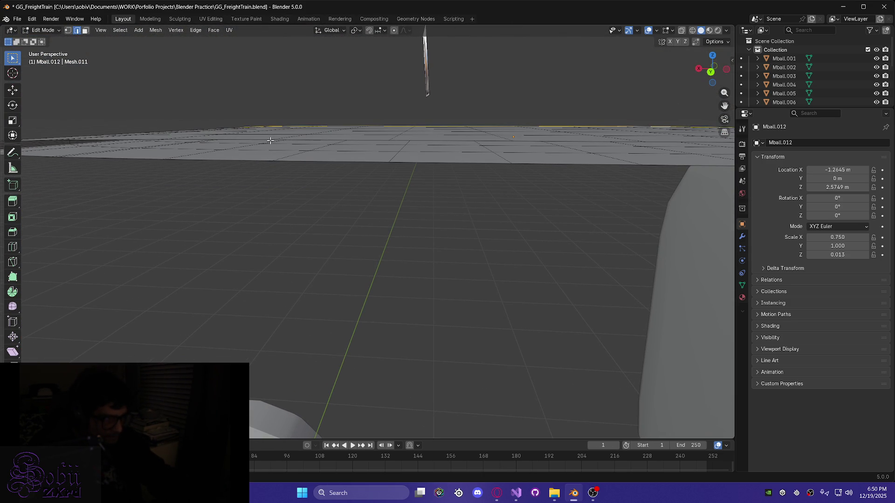
{"action": "middle_click_drag", "start_coordinate": [280, 194], "coordinate": [339, 211]}
{"action": "mouse_move", "coordinate": [539, 321]}
{"action": "middle_mouse_down"}
{"action": "mouse_move", "coordinate": [475, 387]}
{"action": "mouse_move", "coordinate": [513, 317]}
{"action": "middle_mouse_up"}
{"action": "mouse_move", "coordinate": [329, 274]}
{"action": "middle_mouse_down"}
{"action": "mouse_move", "coordinate": [422, 300]}
{"action": "mouse_move", "coordinate": [466, 293]}
{"action": "middle_mouse_up"}
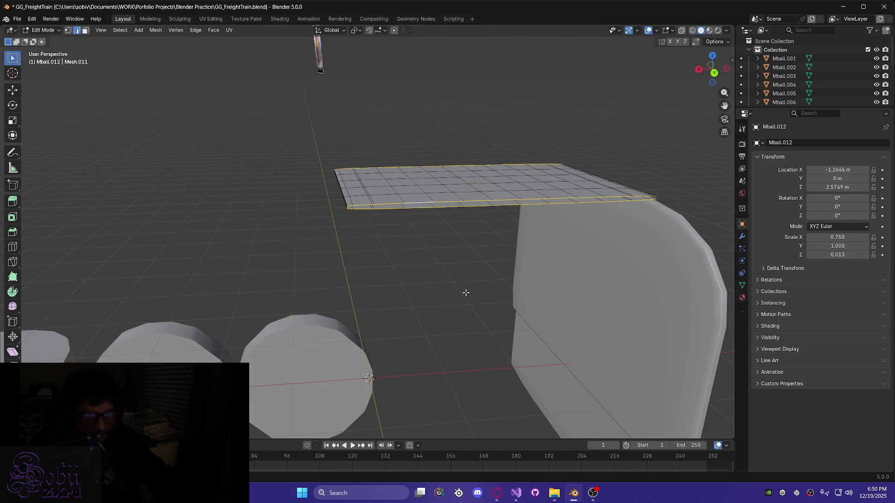
{"action": "key", "text": "ctrl+KP_Add"}
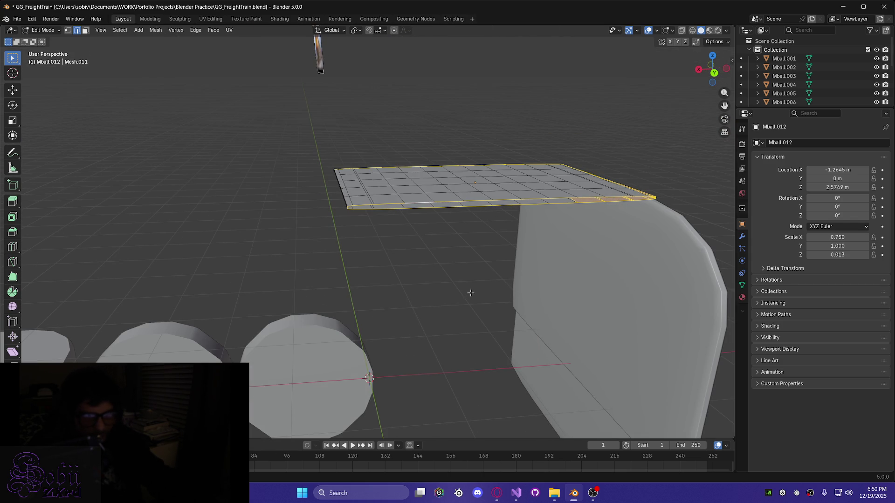
{"action": "key", "text": "ctrl+KP_Subtract"}
{"action": "mouse_move", "coordinate": [478, 296]}
{"action": "middle_mouse_down"}
{"action": "mouse_move", "coordinate": [488, 304]}
{"action": "mouse_move", "coordinate": [467, 316]}
{"action": "mouse_move", "coordinate": [439, 314]}
{"action": "mouse_move", "coordinate": [472, 302]}
{"action": "mouse_move", "coordinate": [463, 317]}
{"action": "middle_mouse_up"}
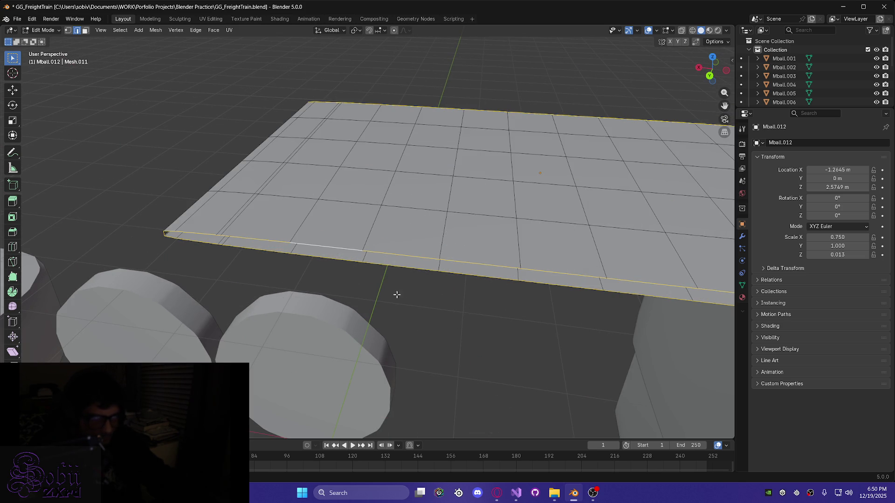
Reselect the front rim loop as a band, inspect it, and return to Object Mode
{"action": "left_click", "coordinate": [199, 193]}
{"action": "left_click", "coordinate": [358, 250], "text": "alt"}
{"action": "left_click", "coordinate": [390, 276], "text": "alt+shift"}
{"action": "mouse_move", "coordinate": [390, 277]}
{"action": "middle_mouse_down"}
{"action": "mouse_move", "coordinate": [554, 307]}
{"action": "mouse_move", "coordinate": [344, 280]}
{"action": "mouse_move", "coordinate": [331, 296]}
{"action": "mouse_move", "coordinate": [448, 262]}
{"action": "mouse_move", "coordinate": [377, 247]}
{"action": "mouse_move", "coordinate": [401, 168]}
{"action": "mouse_move", "coordinate": [405, 246]}
{"action": "middle_mouse_up"}
{"action": "scroll", "coordinate": [401, 168], "scroll_direction": "down", "scroll_amount": 3}
{"action": "scroll", "coordinate": [405, 246], "scroll_direction": "up", "scroll_amount": 5}
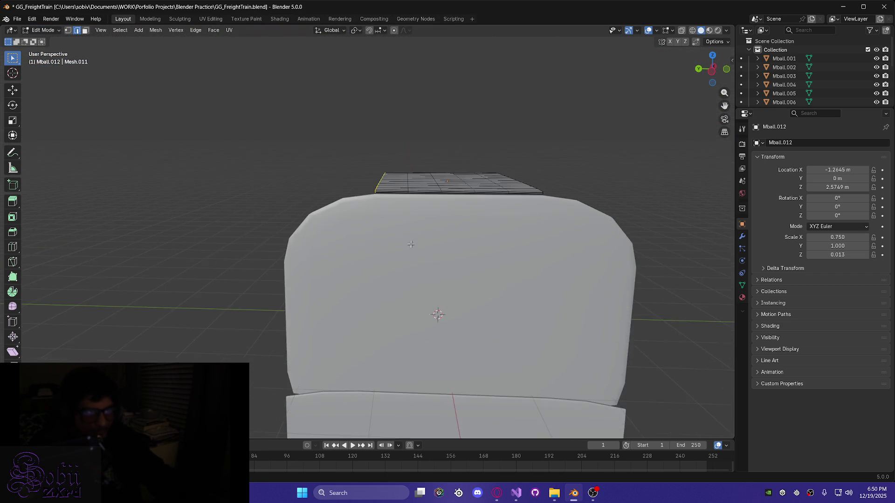
{"action": "mouse_move", "coordinate": [462, 233]}
{"action": "middle_mouse_down"}
{"action": "mouse_move", "coordinate": [576, 242]}
{"action": "mouse_move", "coordinate": [613, 221]}
{"action": "mouse_move", "coordinate": [596, 223]}
{"action": "middle_mouse_up"}
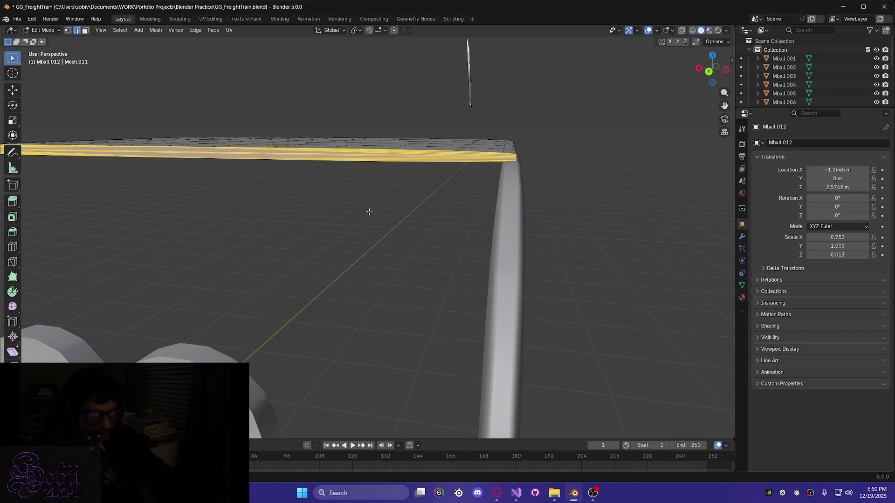
{"action": "middle_click_drag", "start_coordinate": [367, 211], "coordinate": [395, 214]}
{"action": "key", "text": "Tab"}
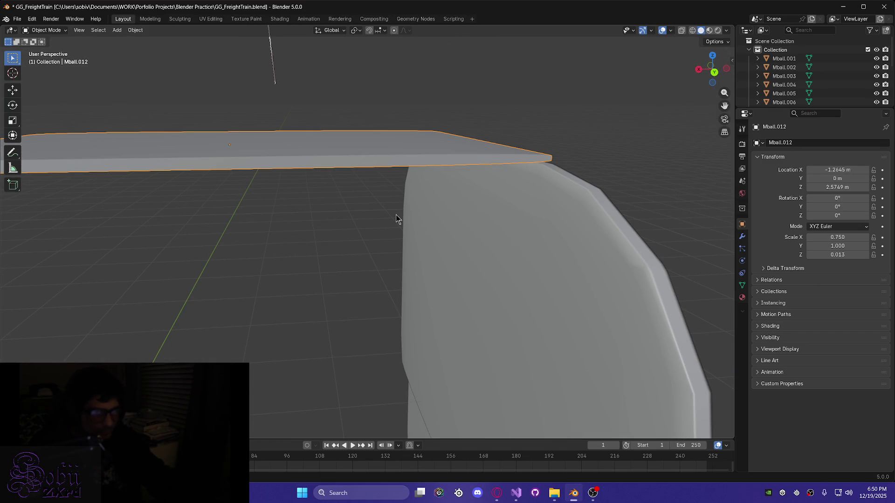
Lower the roof plate slightly along Z to 2.5648 m
{"action": "key", "text": "g"}
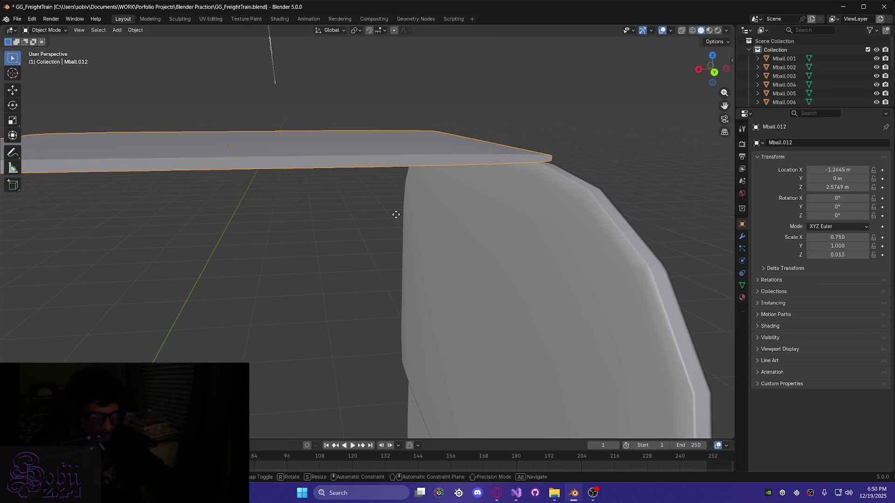
{"action": "key", "text": "z"}
{"action": "left_click", "coordinate": [392, 216]}
{"action": "mouse_move", "coordinate": [394, 219]}
{"action": "middle_mouse_down"}
{"action": "mouse_move", "coordinate": [432, 236]}
{"action": "mouse_move", "coordinate": [360, 236]}
{"action": "middle_mouse_up"}
Open the cab body Mball.011 in Edit Mode with face select and nothing selected
{"action": "left_click", "coordinate": [413, 269]}
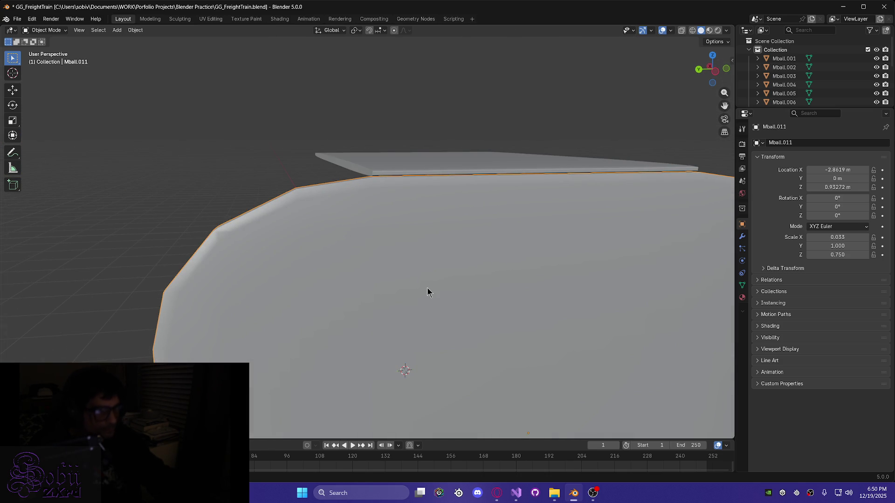
{"action": "scroll", "coordinate": [427, 294], "scroll_direction": "down", "scroll_amount": 2}
{"action": "key", "text": "Tab"}
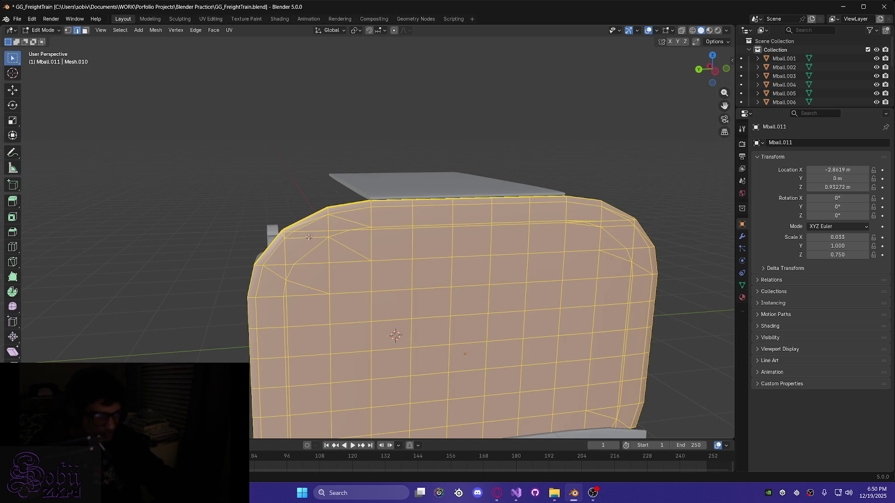
{"action": "left_click", "coordinate": [86, 31]}
{"action": "left_click", "coordinate": [275, 220]}
{"action": "mouse_move", "coordinate": [263, 308]}
{"action": "middle_mouse_down"}
{"action": "mouse_move", "coordinate": [180, 313]}
{"action": "mouse_move", "coordinate": [263, 265]}
{"action": "middle_mouse_up"}
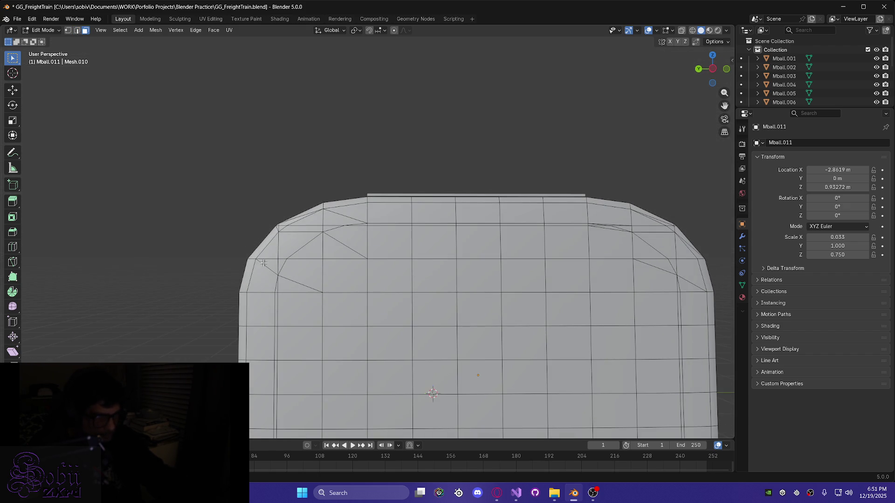
{"action": "scroll", "coordinate": [263, 263], "scroll_direction": "down", "scroll_amount": 3}
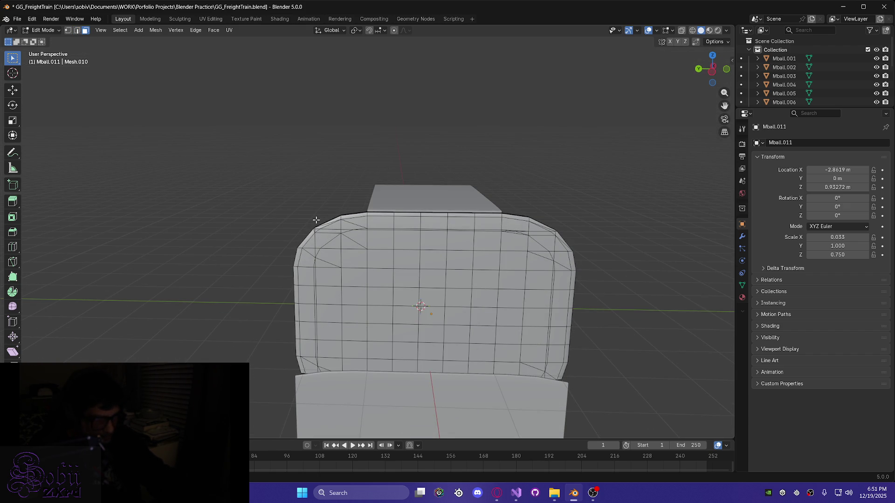
Box-select the cab's left front columns, right column, thin right-edge faces and side strip
{"action": "mouse_move", "coordinate": [304, 217]}
{"action": "left_mouse_down"}
{"action": "mouse_move", "coordinate": [326, 326]}
{"action": "mouse_move", "coordinate": [349, 348]}
{"action": "mouse_move", "coordinate": [354, 394]}
{"action": "left_mouse_up"}
{"action": "mouse_move", "coordinate": [343, 393]}
{"action": "middle_mouse_down"}
{"action": "mouse_move", "coordinate": [443, 417]}
{"action": "mouse_move", "coordinate": [310, 413]}
{"action": "mouse_move", "coordinate": [322, 410]}
{"action": "middle_mouse_up"}
{"action": "scroll", "coordinate": [336, 387], "scroll_direction": "up", "scroll_amount": 5}
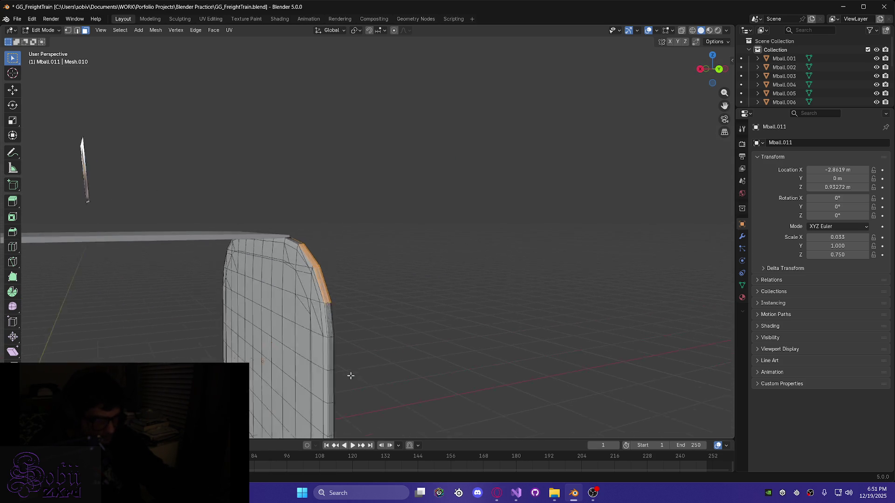
{"action": "mouse_move", "coordinate": [298, 358]}
{"action": "middle_mouse_down"}
{"action": "mouse_move", "coordinate": [338, 375]}
{"action": "mouse_move", "coordinate": [339, 347]}
{"action": "middle_mouse_up"}
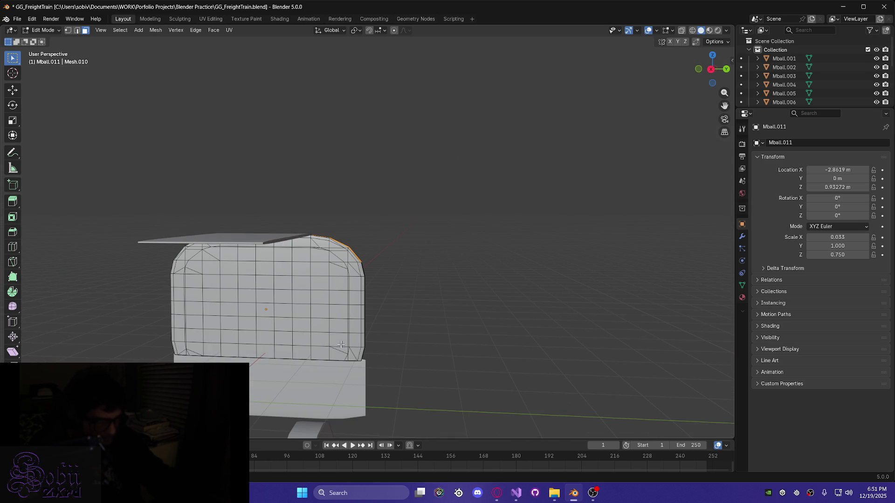
{"action": "scroll", "coordinate": [338, 345], "scroll_direction": "up", "scroll_amount": 2}
{"action": "left_click_drag", "start_coordinate": [331, 328], "coordinate": [367, 401]}
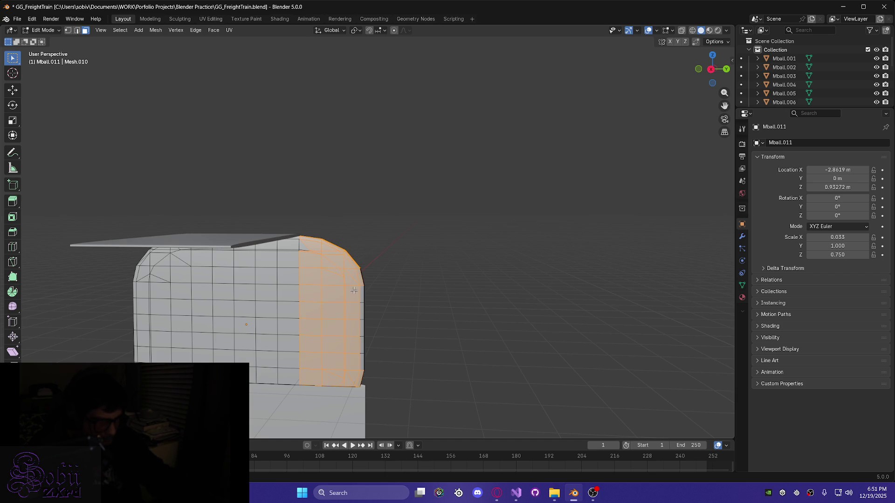
{"action": "left_click_drag", "start_coordinate": [357, 299], "coordinate": [375, 393], "text": "shift"}
{"action": "mouse_move", "coordinate": [360, 310]}
{"action": "middle_mouse_down"}
{"action": "mouse_move", "coordinate": [355, 321]}
{"action": "mouse_move", "coordinate": [308, 336]}
{"action": "mouse_move", "coordinate": [345, 397]}
{"action": "mouse_move", "coordinate": [344, 266]}
{"action": "middle_mouse_up"}
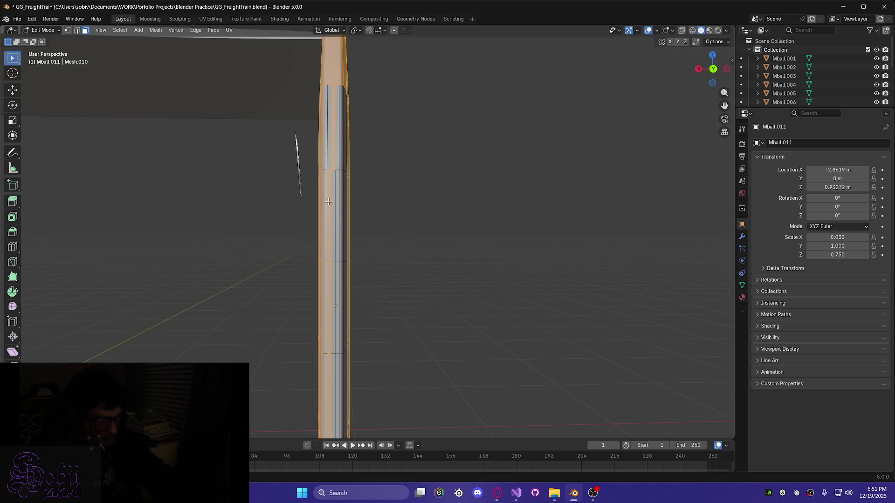
{"action": "left_click_drag", "start_coordinate": [344, 181], "coordinate": [347, 386], "text": "shift"}
{"action": "mouse_move", "coordinate": [339, 381]}
{"action": "middle_mouse_down"}
{"action": "mouse_move", "coordinate": [349, 302]}
{"action": "mouse_move", "coordinate": [342, 354]}
{"action": "mouse_move", "coordinate": [324, 368]}
{"action": "mouse_move", "coordinate": [309, 250]}
{"action": "mouse_move", "coordinate": [312, 284]}
{"action": "middle_mouse_up"}
{"action": "scroll", "coordinate": [311, 284], "scroll_direction": "up", "scroll_amount": 5}
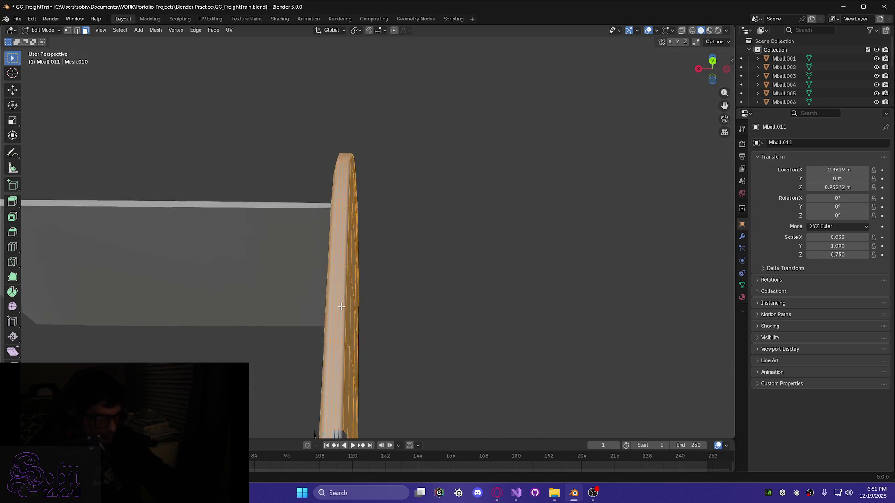
{"action": "mouse_move", "coordinate": [324, 213]}
{"action": "middle_mouse_down"}
{"action": "mouse_move", "coordinate": [293, 292]}
{"action": "mouse_move", "coordinate": [282, 297]}
{"action": "middle_mouse_up"}
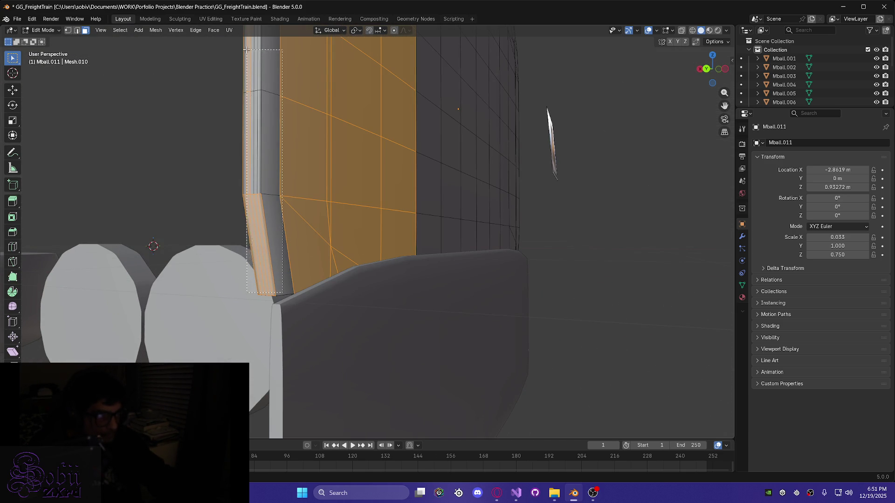
Add the grey vertical strip and the long strip face below it to the selection
{"action": "left_click", "coordinate": [262, 138], "text": "alt+shift"}
{"action": "mouse_move", "coordinate": [261, 138]}
{"action": "middle_mouse_down"}
{"action": "mouse_move", "coordinate": [269, 155]}
{"action": "mouse_move", "coordinate": [338, 179]}
{"action": "mouse_move", "coordinate": [384, 380]}
{"action": "middle_mouse_up"}
{"action": "mouse_move", "coordinate": [374, 268]}
{"action": "middle_mouse_down"}
{"action": "mouse_move", "coordinate": [449, 256]}
{"action": "mouse_move", "coordinate": [452, 223]}
{"action": "mouse_move", "coordinate": [495, 240]}
{"action": "mouse_move", "coordinate": [436, 248]}
{"action": "mouse_move", "coordinate": [414, 225]}
{"action": "middle_mouse_up"}
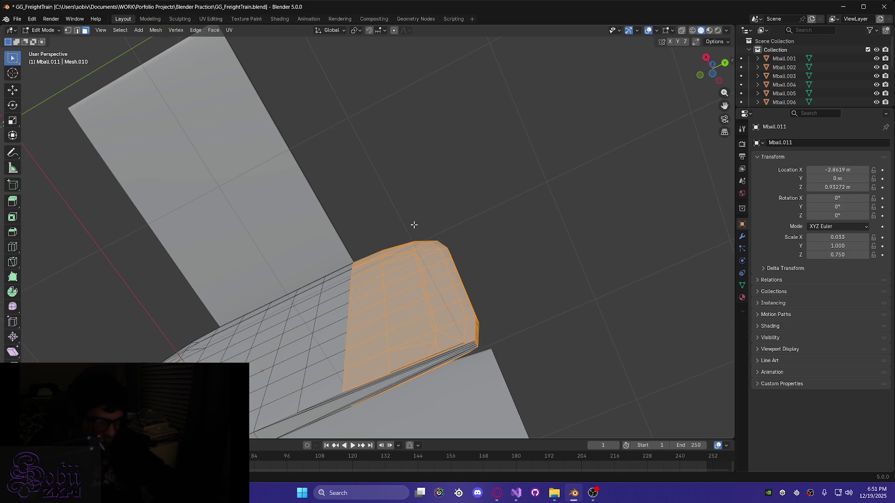
{"action": "middle_click_drag", "start_coordinate": [414, 224], "coordinate": [363, 282]}
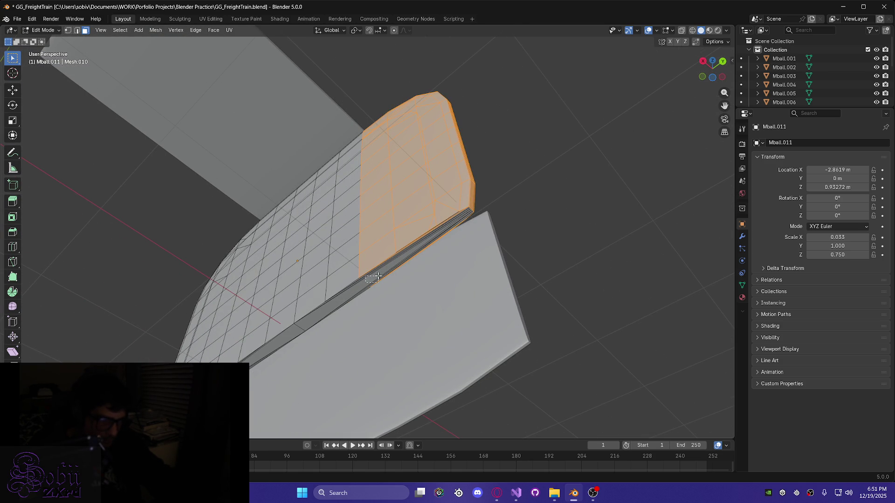
{"action": "left_click_drag", "start_coordinate": [381, 271], "coordinate": [380, 270], "text": "shift"}
{"action": "middle_click_drag", "start_coordinate": [328, 310], "coordinate": [377, 280]}
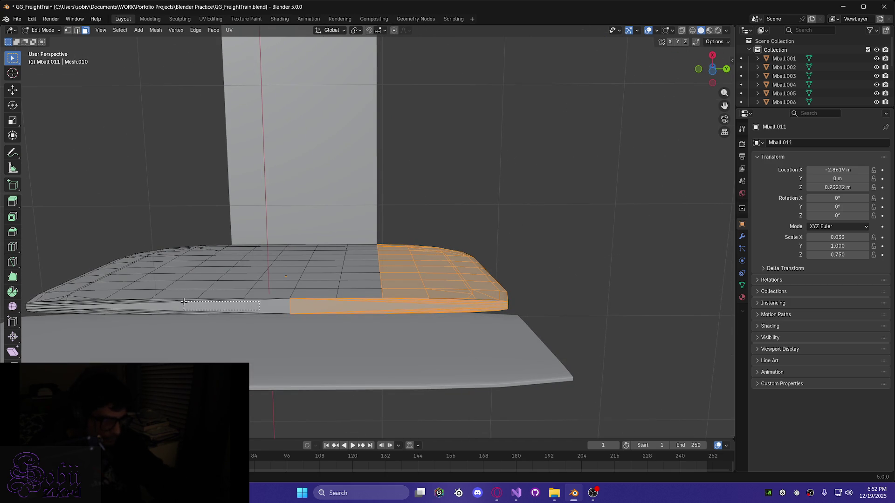
Add the left strip face, the thin upper and lower edge strips, and the front edge strips
{"action": "left_click_drag", "start_coordinate": [180, 302], "coordinate": [173, 313], "text": "shift"}
{"action": "left_click", "coordinate": [162, 313], "text": "shift"}
{"action": "left_click", "coordinate": [119, 302], "text": "shift"}
{"action": "scroll", "coordinate": [72, 309], "scroll_direction": "up", "scroll_amount": 3}
{"action": "middle_click_drag", "start_coordinate": [95, 340], "coordinate": [337, 313], "text": "shift"}
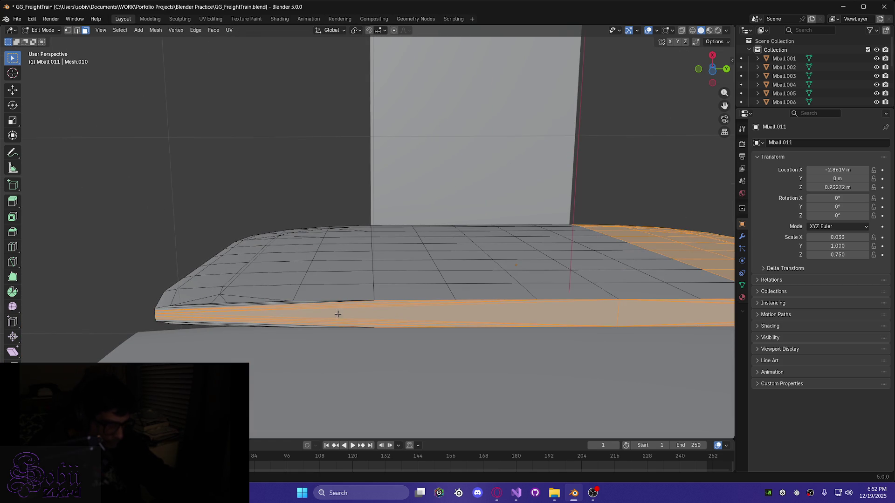
{"action": "left_click", "coordinate": [282, 304], "text": "shift"}
{"action": "left_click", "coordinate": [281, 302], "text": "shift"}
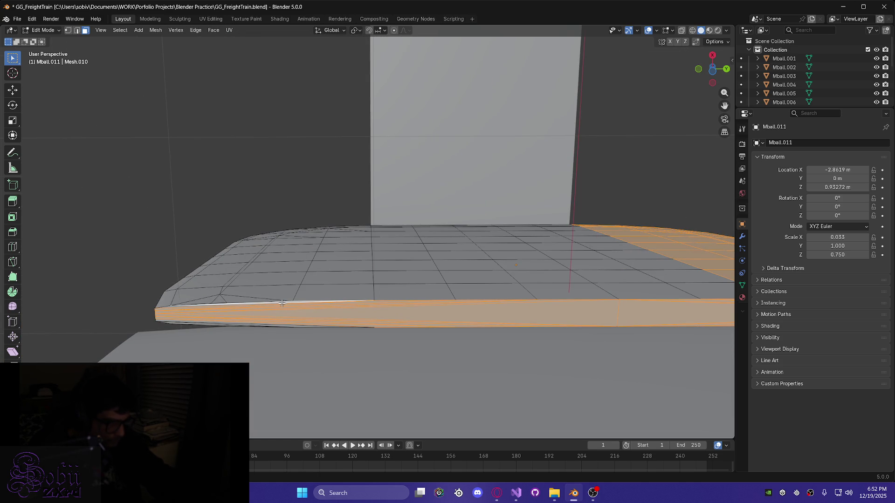
{"action": "left_click", "coordinate": [242, 325], "text": "shift"}
{"action": "mouse_move", "coordinate": [241, 326]}
{"action": "middle_mouse_down"}
{"action": "mouse_move", "coordinate": [274, 336]}
{"action": "mouse_move", "coordinate": [365, 408]}
{"action": "mouse_move", "coordinate": [280, 349]}
{"action": "middle_mouse_up"}
{"action": "scroll", "coordinate": [280, 349], "scroll_direction": "up", "scroll_amount": 3}
{"action": "mouse_move", "coordinate": [336, 376]}
{"action": "middle_mouse_down", "text": "shift"}
{"action": "mouse_move", "coordinate": [298, 327]}
{"action": "mouse_move", "coordinate": [275, 253]}
{"action": "middle_mouse_up", "text": "shift"}
{"action": "mouse_move", "coordinate": [395, 281]}
{"action": "middle_mouse_down"}
{"action": "mouse_move", "coordinate": [521, 310]}
{"action": "mouse_move", "coordinate": [125, 315]}
{"action": "mouse_move", "coordinate": [149, 326]}
{"action": "mouse_move", "coordinate": [402, 336]}
{"action": "middle_mouse_up"}
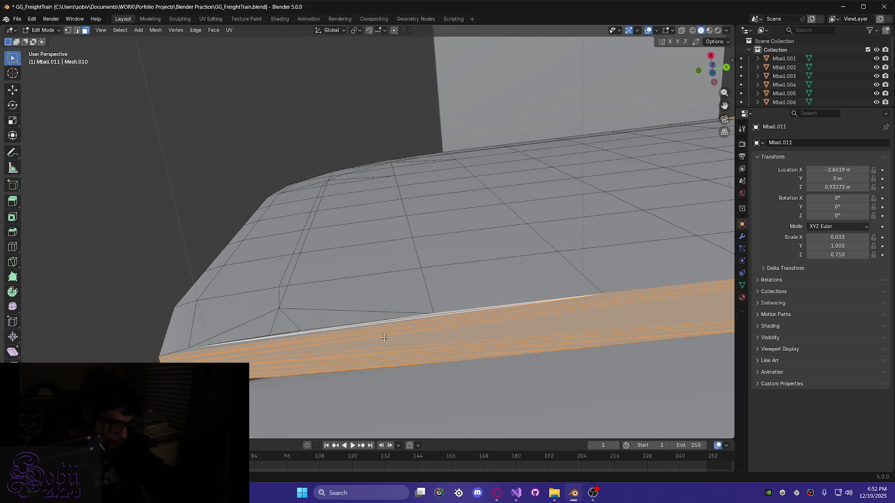
Make the neighbouring border edge active and add the left two columns of front faces
{"action": "left_click", "coordinate": [283, 344], "text": "shift"}
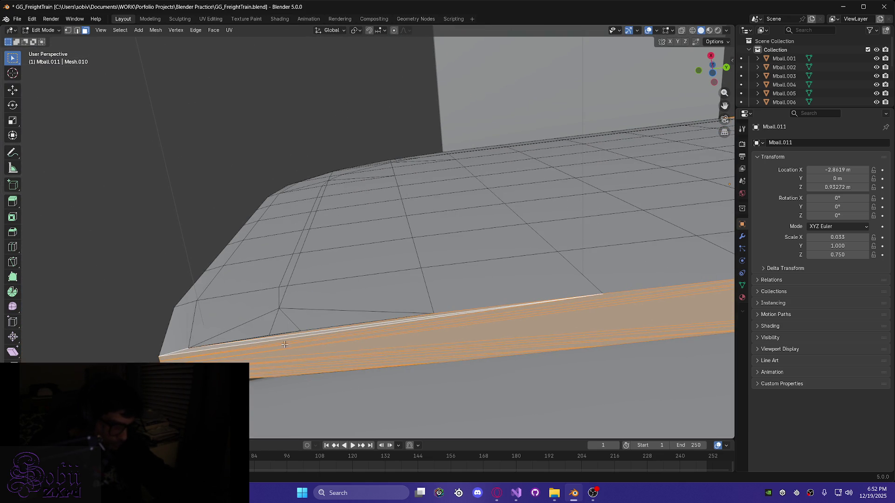
{"action": "middle_click_drag", "start_coordinate": [316, 345], "coordinate": [360, 279]}
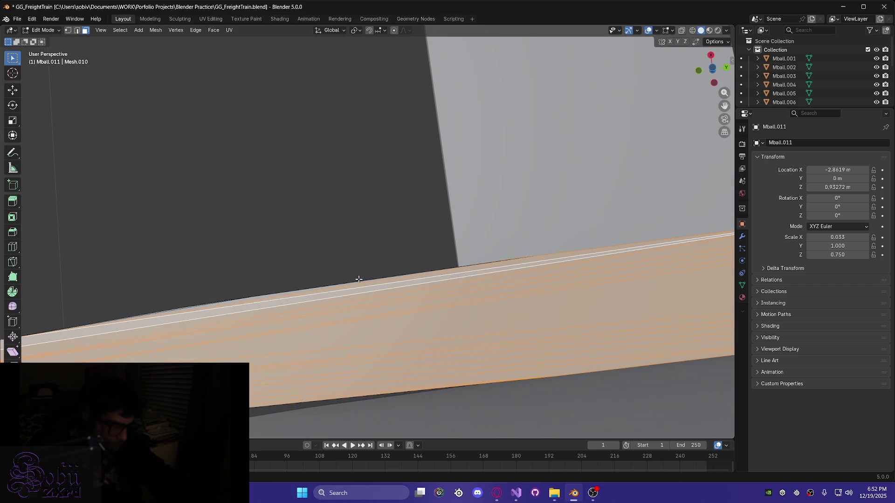
{"action": "middle_click_drag", "start_coordinate": [200, 303], "coordinate": [228, 355]}
{"action": "mouse_move", "coordinate": [214, 294]}
{"action": "middle_mouse_down"}
{"action": "mouse_move", "coordinate": [250, 318]}
{"action": "mouse_move", "coordinate": [356, 347]}
{"action": "mouse_move", "coordinate": [524, 284]}
{"action": "mouse_move", "coordinate": [545, 309]}
{"action": "middle_mouse_up"}
{"action": "scroll", "coordinate": [545, 309], "scroll_direction": "down", "scroll_amount": 6}
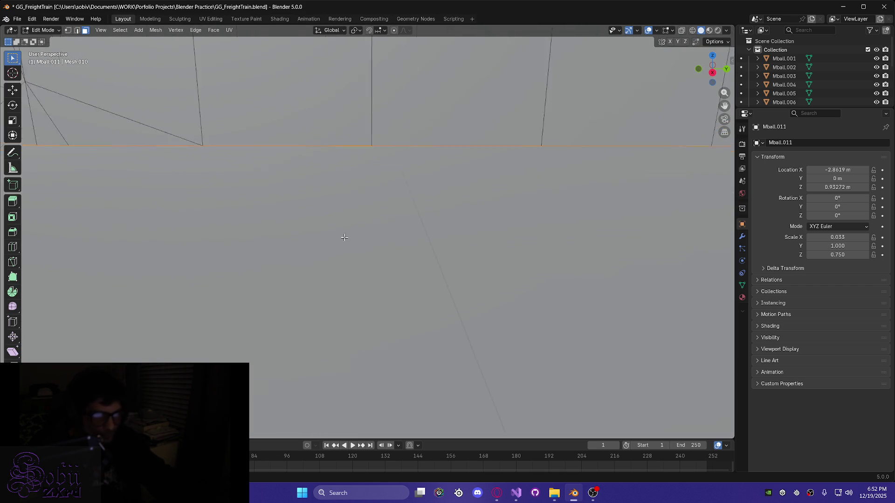
{"action": "scroll", "coordinate": [568, 281], "scroll_direction": "down", "scroll_amount": 5}
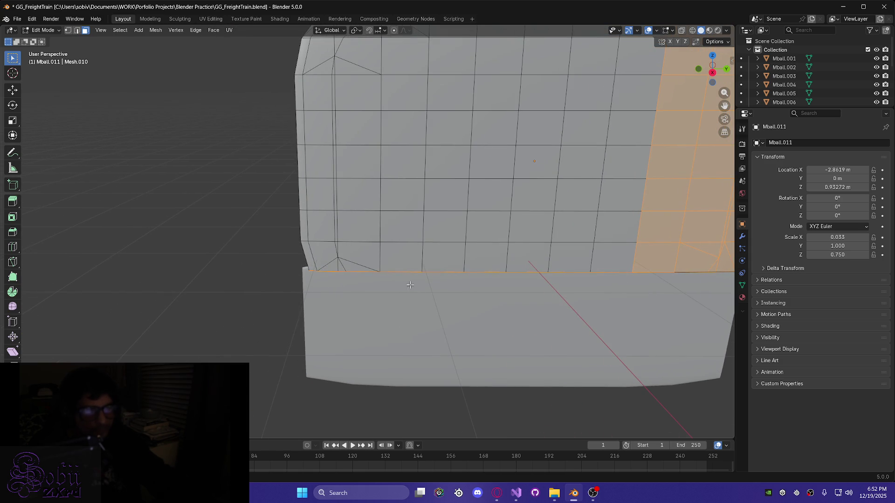
{"action": "mouse_move", "coordinate": [360, 65]}
{"action": "left_mouse_down", "text": "shift"}
{"action": "mouse_move", "coordinate": [357, 201]}
{"action": "mouse_move", "coordinate": [348, 254]}
{"action": "mouse_move", "coordinate": [331, 267]}
{"action": "left_mouse_up", "text": "shift"}
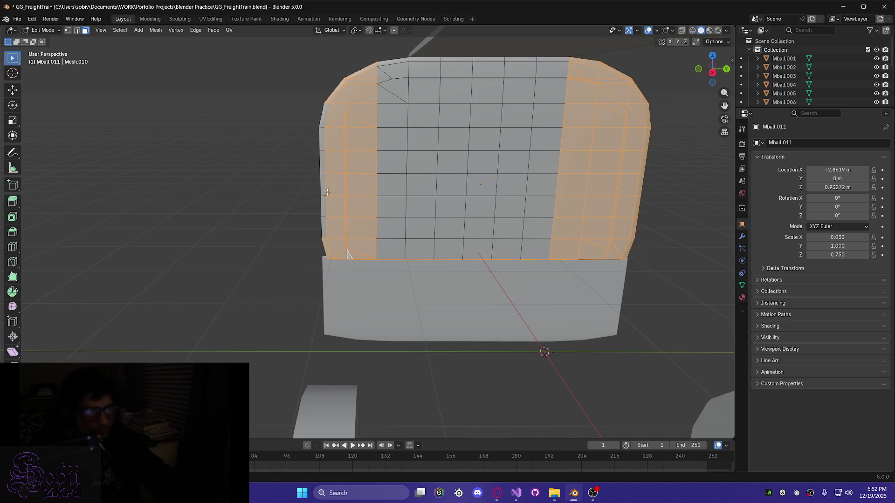
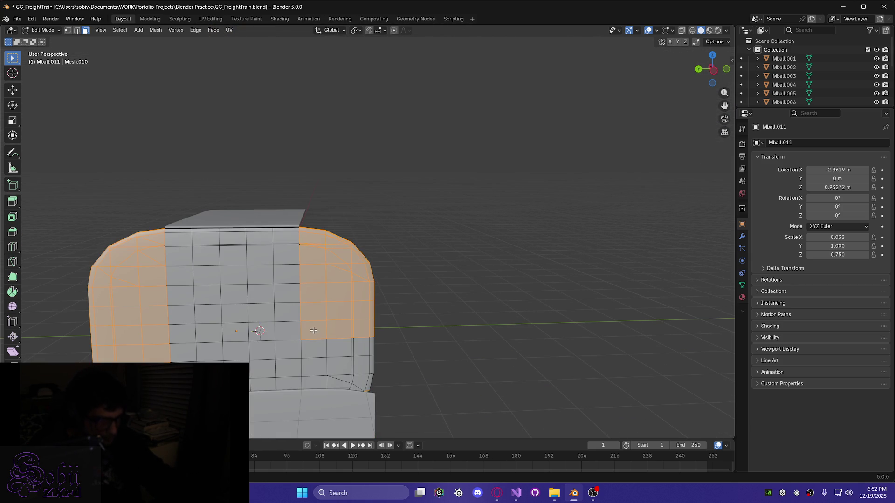
Box-select the lower-right and side rounded-corner faces of the cab wall
{"action": "left_click_drag", "start_coordinate": [373, 406], "coordinate": [373, 406], "text": "shift"}
{"action": "scroll", "coordinate": [338, 278], "scroll_direction": "up", "scroll_amount": 3}
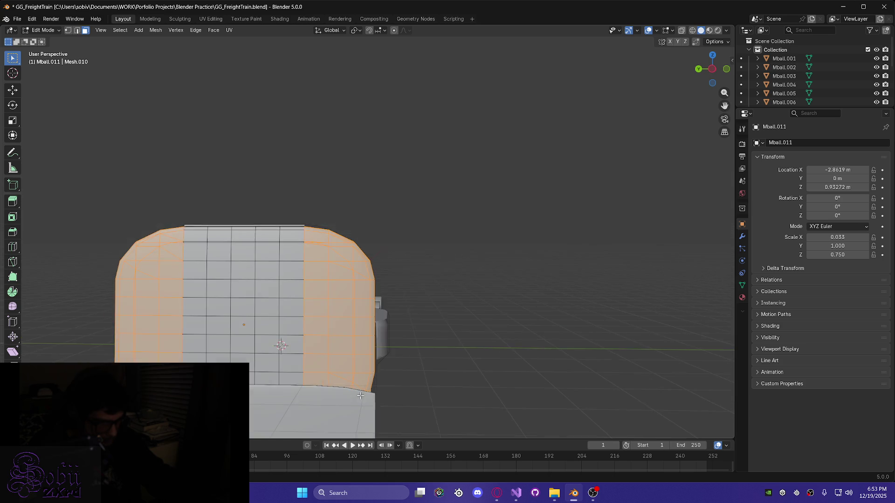
{"action": "mouse_move", "coordinate": [338, 279]}
{"action": "middle_mouse_down"}
{"action": "mouse_move", "coordinate": [168, 261]}
{"action": "mouse_move", "coordinate": [261, 314]}
{"action": "mouse_move", "coordinate": [278, 277]}
{"action": "mouse_move", "coordinate": [193, 314]}
{"action": "mouse_move", "coordinate": [196, 330]}
{"action": "mouse_move", "coordinate": [203, 303]}
{"action": "middle_mouse_up"}
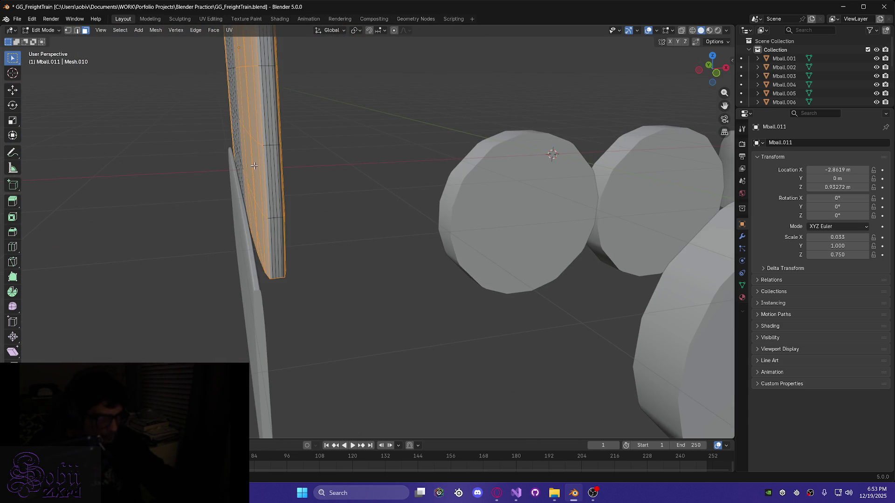
{"action": "left_click_drag", "start_coordinate": [277, 210], "coordinate": [299, 269], "text": "shift"}
Add the left strip faces, including its top, to the selection
{"action": "mouse_move", "coordinate": [259, 188]}
{"action": "middle_mouse_down"}
{"action": "mouse_move", "coordinate": [236, 180]}
{"action": "mouse_move", "coordinate": [253, 183]}
{"action": "mouse_move", "coordinate": [306, 351]}
{"action": "mouse_move", "coordinate": [320, 349]}
{"action": "mouse_move", "coordinate": [341, 183]}
{"action": "middle_mouse_up"}
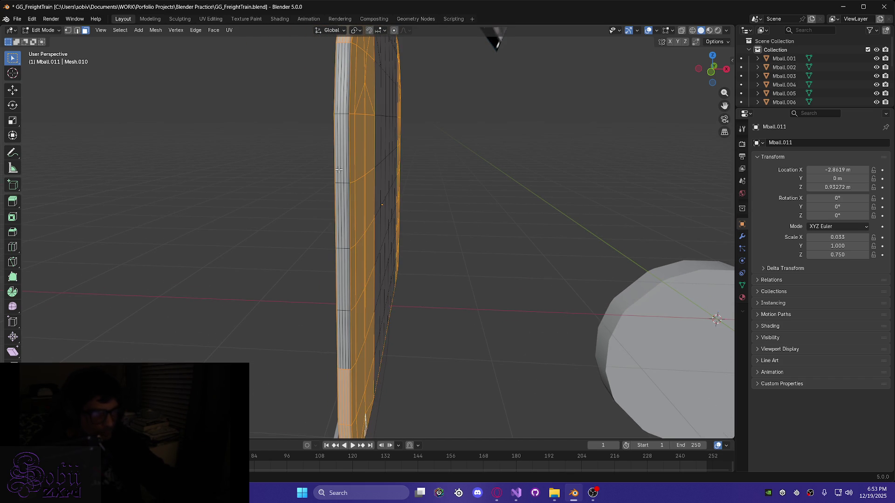
{"action": "left_click_drag", "start_coordinate": [348, 236], "coordinate": [350, 368], "text": "shift"}
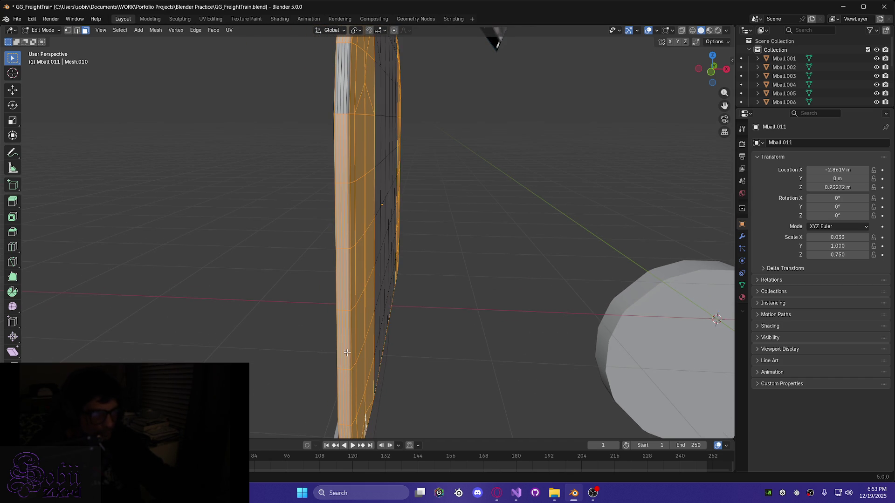
{"action": "left_click_drag", "start_coordinate": [349, 110], "coordinate": [328, 42], "text": "shift"}
{"action": "mouse_move", "coordinate": [327, 42]}
{"action": "middle_mouse_down"}
{"action": "mouse_move", "coordinate": [326, 299]}
{"action": "mouse_move", "coordinate": [433, 290]}
{"action": "mouse_move", "coordinate": [282, 292]}
{"action": "mouse_move", "coordinate": [267, 273]}
{"action": "middle_mouse_up"}
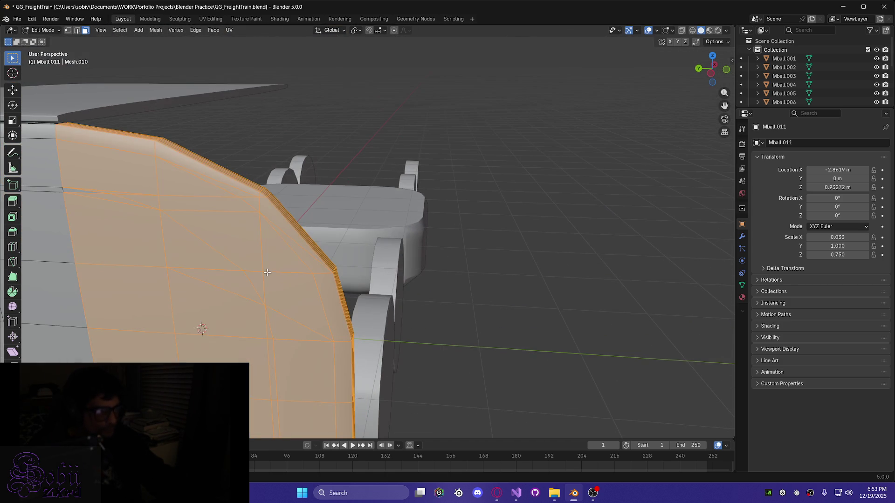
{"action": "mouse_move", "coordinate": [205, 262]}
{"action": "middle_mouse_down"}
{"action": "mouse_move", "coordinate": [192, 266]}
{"action": "mouse_move", "coordinate": [205, 355]}
{"action": "mouse_move", "coordinate": [280, 380]}
{"action": "mouse_move", "coordinate": [357, 244]}
{"action": "middle_mouse_up"}
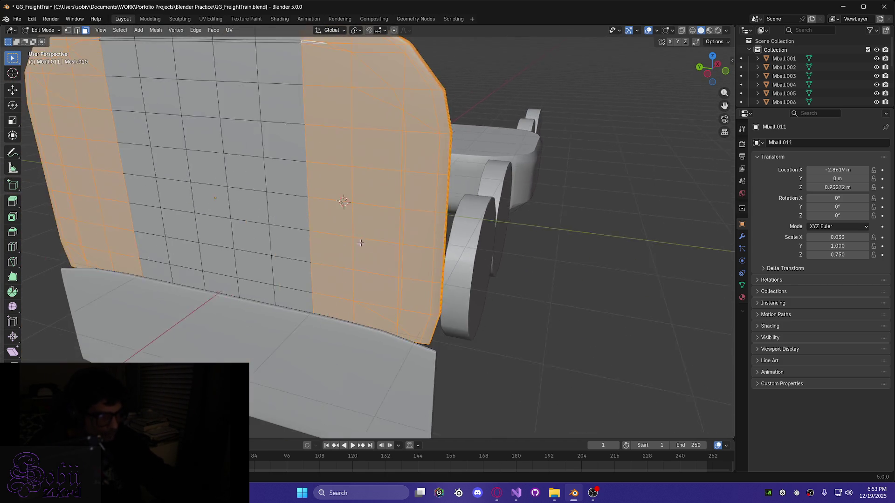
{"action": "scroll", "coordinate": [357, 244], "scroll_direction": "down", "scroll_amount": 2}
{"action": "mouse_move", "coordinate": [368, 191]}
{"action": "middle_mouse_down"}
{"action": "mouse_move", "coordinate": [346, 226]}
{"action": "mouse_move", "coordinate": [366, 313]}
{"action": "mouse_move", "coordinate": [346, 312]}
{"action": "mouse_move", "coordinate": [339, 326]}
{"action": "mouse_move", "coordinate": [337, 267]}
{"action": "mouse_move", "coordinate": [342, 289]}
{"action": "middle_mouse_up"}
Delete the selected rounded corner faces
{"action": "key", "text": "x"}
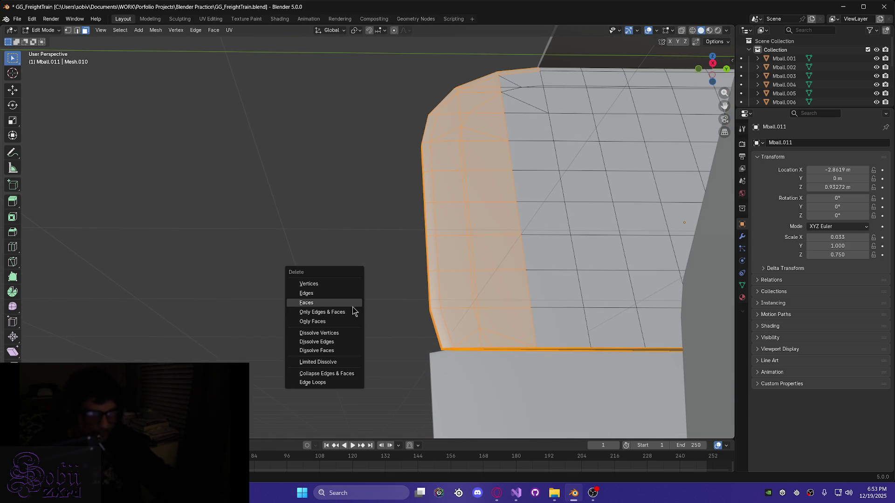
{"action": "left_click", "coordinate": [324, 303]}
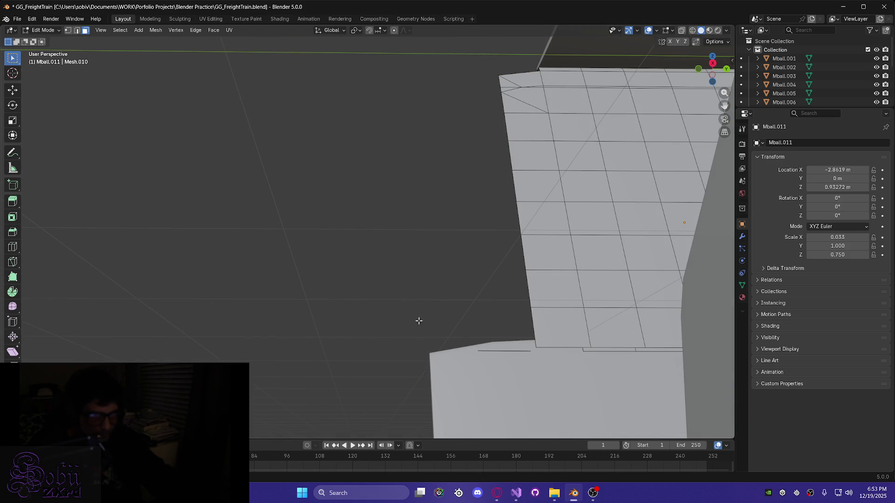
{"action": "middle_click_drag", "start_coordinate": [444, 292], "coordinate": [476, 319]}
{"action": "mouse_move", "coordinate": [469, 94]}
{"action": "middle_mouse_down"}
{"action": "mouse_move", "coordinate": [460, 98]}
{"action": "mouse_move", "coordinate": [468, 272]}
{"action": "mouse_move", "coordinate": [478, 262]}
{"action": "mouse_move", "coordinate": [565, 271]}
{"action": "middle_mouse_up"}
Select the leftover edge column strip, including its bottom face, and delete those faces
{"action": "left_click_drag", "start_coordinate": [597, 187], "coordinate": [585, 416]}
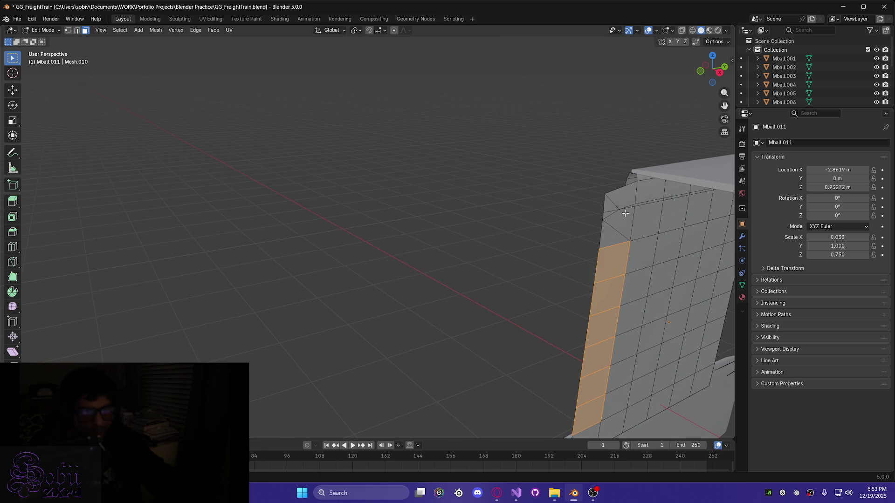
{"action": "left_click_drag", "start_coordinate": [613, 224], "coordinate": [613, 225]}
{"action": "mouse_move", "coordinate": [583, 261]}
{"action": "middle_mouse_down"}
{"action": "mouse_move", "coordinate": [647, 249]}
{"action": "mouse_move", "coordinate": [700, 273]}
{"action": "middle_mouse_up"}
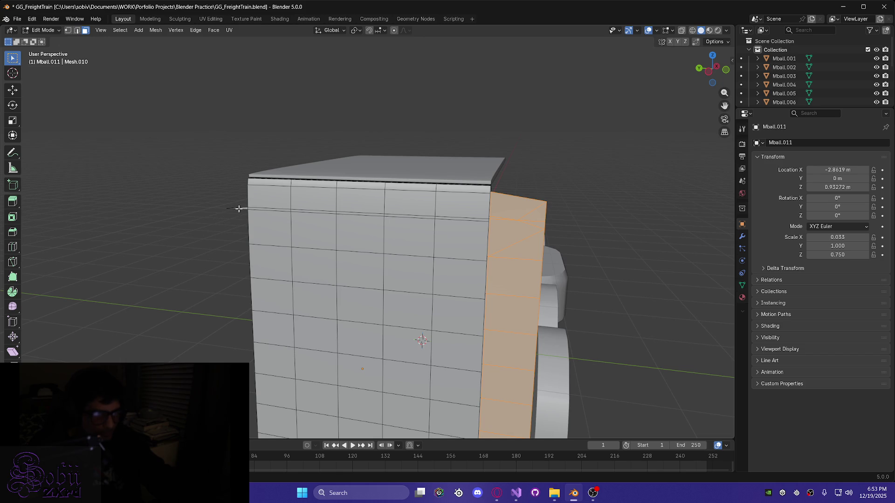
{"action": "mouse_move", "coordinate": [403, 254]}
{"action": "middle_mouse_down"}
{"action": "mouse_move", "coordinate": [267, 296]}
{"action": "mouse_move", "coordinate": [331, 448]}
{"action": "mouse_move", "coordinate": [322, 407]}
{"action": "mouse_move", "coordinate": [359, 314]}
{"action": "mouse_move", "coordinate": [289, 318]}
{"action": "middle_mouse_up"}
{"action": "left_click", "coordinate": [332, 422], "text": "shift"}
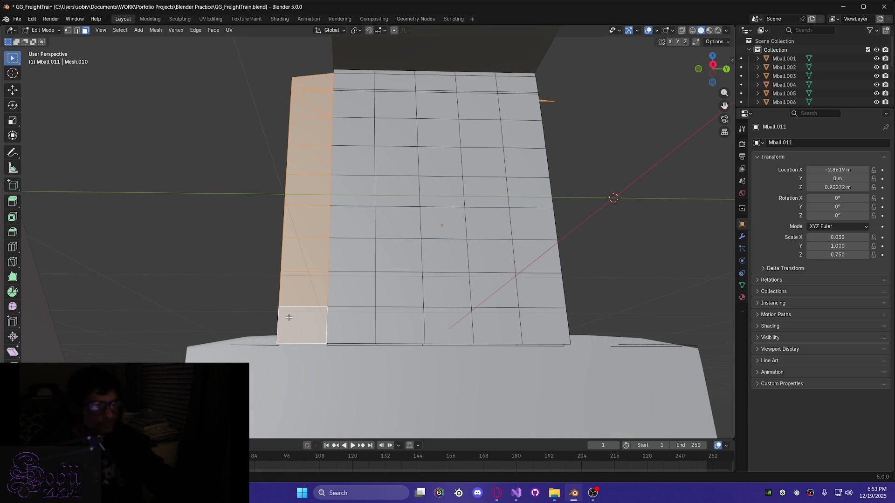
{"action": "key", "text": "x"}
{"action": "left_click", "coordinate": [263, 324]}
{"action": "mouse_move", "coordinate": [288, 244]}
{"action": "middle_mouse_down"}
{"action": "mouse_move", "coordinate": [332, 226]}
{"action": "mouse_move", "coordinate": [384, 234]}
{"action": "mouse_move", "coordinate": [256, 166]}
{"action": "mouse_move", "coordinate": [260, 137]}
{"action": "mouse_move", "coordinate": [289, 136]}
{"action": "mouse_move", "coordinate": [295, 154]}
{"action": "middle_mouse_up"}
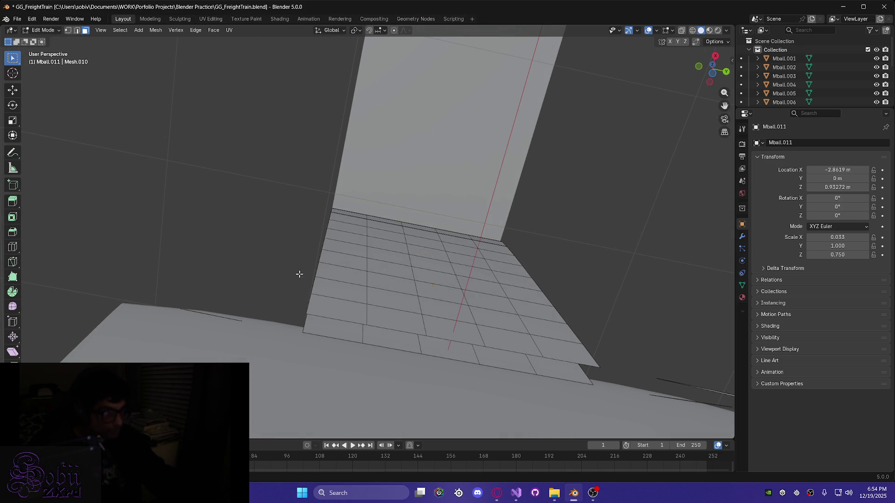
In edge select, pick the two bottom edge loops and try filling between them
{"action": "left_click", "coordinate": [77, 32]}
{"action": "left_click", "coordinate": [335, 320], "text": "alt"}
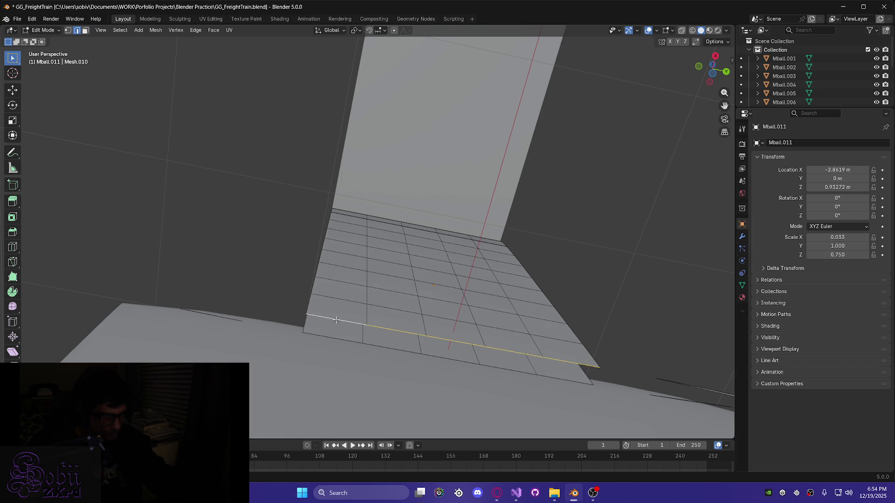
{"action": "left_click", "coordinate": [342, 340], "text": "alt+shift"}
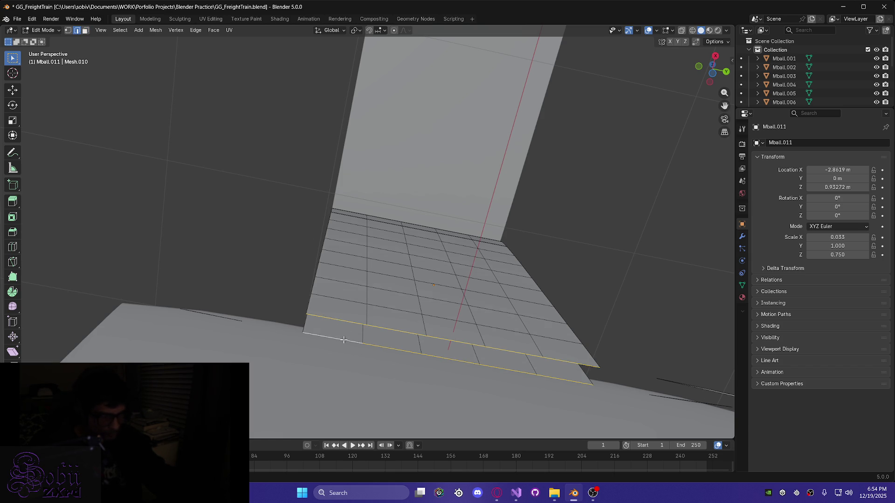
{"action": "key", "text": "alt+f"}
{"action": "mouse_move", "coordinate": [343, 339]}
{"action": "middle_mouse_down"}
{"action": "mouse_move", "coordinate": [250, 305]}
{"action": "mouse_move", "coordinate": [305, 335]}
{"action": "mouse_move", "coordinate": [325, 361]}
{"action": "mouse_move", "coordinate": [240, 347]}
{"action": "mouse_move", "coordinate": [260, 343]}
{"action": "middle_mouse_up"}
Select a vertical edge loop on the wall, then select and deselect the whole mesh
{"action": "left_click", "coordinate": [267, 322], "text": "alt"}
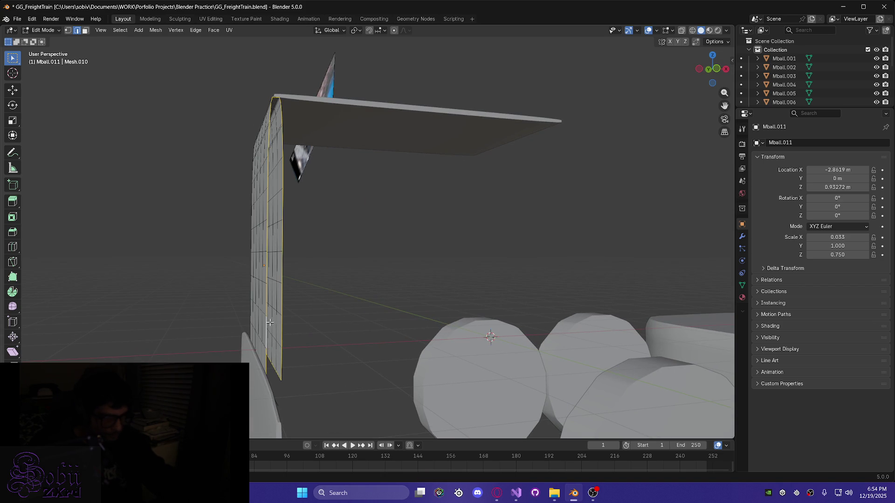
{"action": "mouse_move", "coordinate": [318, 302]}
{"action": "middle_mouse_down"}
{"action": "mouse_move", "coordinate": [222, 308]}
{"action": "mouse_move", "coordinate": [260, 329]}
{"action": "mouse_move", "coordinate": [395, 311]}
{"action": "mouse_move", "coordinate": [369, 326]}
{"action": "mouse_move", "coordinate": [382, 329]}
{"action": "middle_mouse_up"}
{"action": "key", "text": "a"}
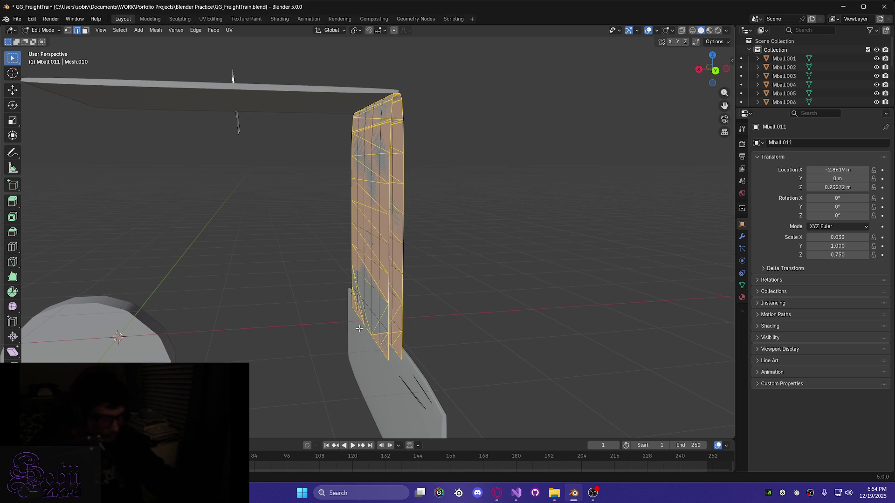
{"action": "key", "text": "alt+a"}
{"action": "mouse_move", "coordinate": [358, 328]}
{"action": "middle_mouse_down"}
{"action": "mouse_move", "coordinate": [323, 315]}
{"action": "mouse_move", "coordinate": [320, 331]}
{"action": "mouse_move", "coordinate": [353, 325]}
{"action": "mouse_move", "coordinate": [328, 339]}
{"action": "middle_mouse_up"}
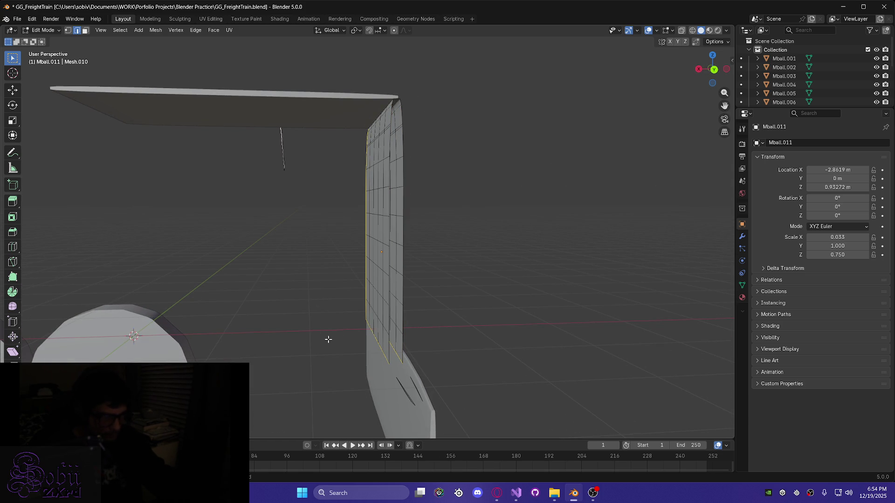
In face select, pick the wall's left-edge face loop and grow it over the outer side panel
{"action": "key", "text": "3"}
{"action": "left_click", "coordinate": [322, 341], "text": "alt"}
{"action": "key", "text": "ctrl+KP_Subtract"}
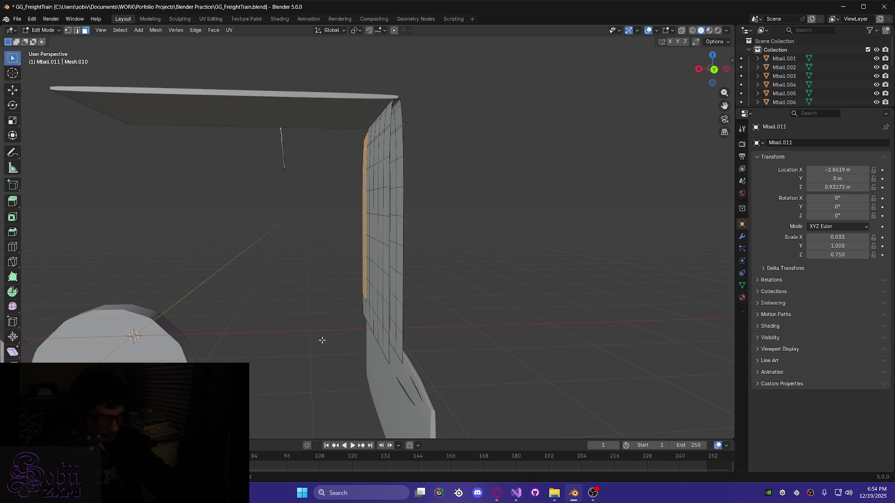
{"action": "key", "text": "ctrl+KP_Add"}
{"action": "mouse_move", "coordinate": [333, 366]}
{"action": "middle_mouse_down"}
{"action": "mouse_move", "coordinate": [352, 293]}
{"action": "mouse_move", "coordinate": [312, 218]}
{"action": "mouse_move", "coordinate": [387, 244]}
{"action": "middle_mouse_up"}
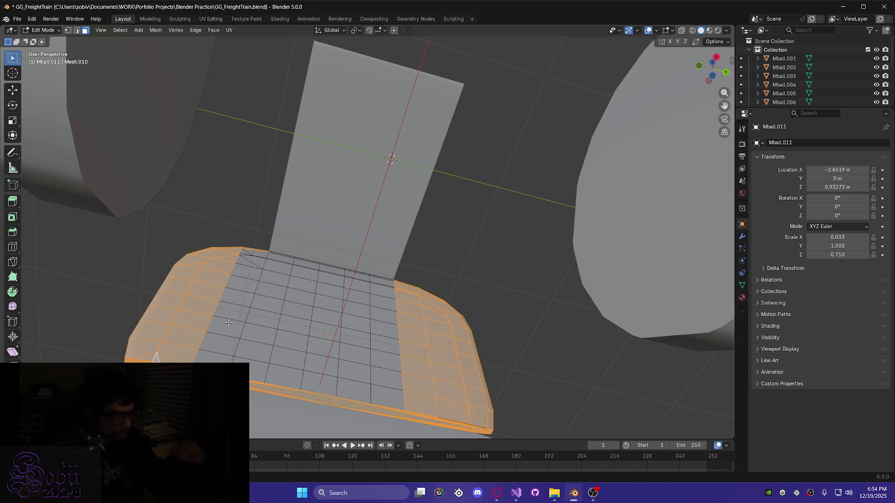
{"action": "mouse_move", "coordinate": [177, 326]}
{"action": "middle_mouse_down"}
{"action": "mouse_move", "coordinate": [176, 342]}
{"action": "mouse_move", "coordinate": [259, 351]}
{"action": "middle_mouse_up"}
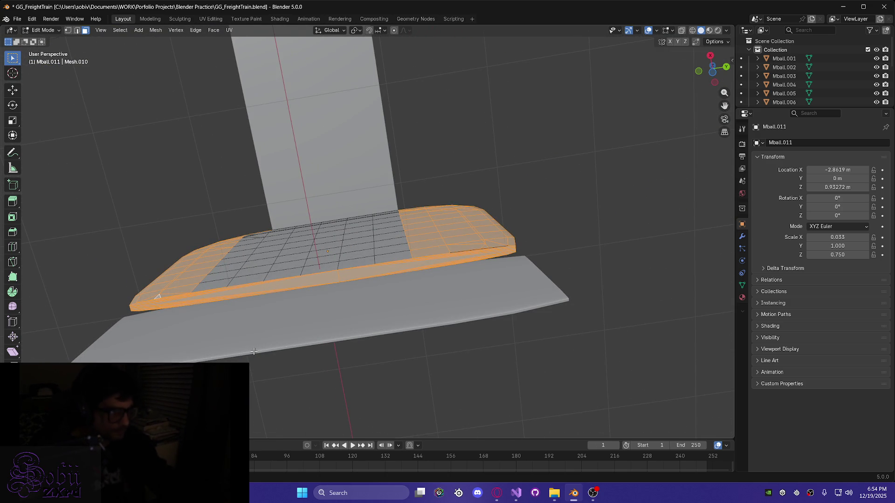
{"action": "scroll", "coordinate": [150, 312], "scroll_direction": "up", "scroll_amount": 2}
{"action": "mouse_move", "coordinate": [149, 312]}
{"action": "middle_mouse_down"}
{"action": "mouse_move", "coordinate": [149, 362]}
{"action": "mouse_move", "coordinate": [240, 343]}
{"action": "middle_mouse_up"}
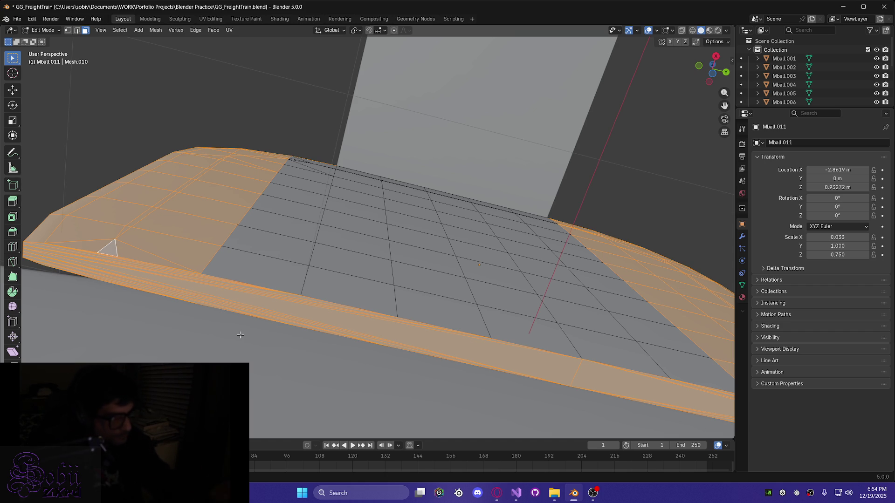
{"action": "middle_click_drag", "start_coordinate": [281, 176], "coordinate": [281, 219]}
{"action": "left_click_drag", "start_coordinate": [274, 55], "coordinate": [308, 404], "text": "shift"}
{"action": "mouse_move", "coordinate": [259, 340]}
{"action": "middle_mouse_down"}
{"action": "mouse_move", "coordinate": [236, 220]}
{"action": "mouse_move", "coordinate": [236, 243]}
{"action": "middle_mouse_up"}
{"action": "left_click", "coordinate": [272, 331], "text": "shift"}
{"action": "left_click", "coordinate": [259, 332], "text": "shift"}
{"action": "scroll", "coordinate": [263, 340], "scroll_direction": "up", "scroll_amount": 3}
{"action": "mouse_move", "coordinate": [256, 377]}
{"action": "middle_mouse_down", "text": "shift"}
{"action": "mouse_move", "coordinate": [274, 150]}
{"action": "mouse_move", "coordinate": [309, 243]}
{"action": "middle_mouse_up", "text": "shift"}
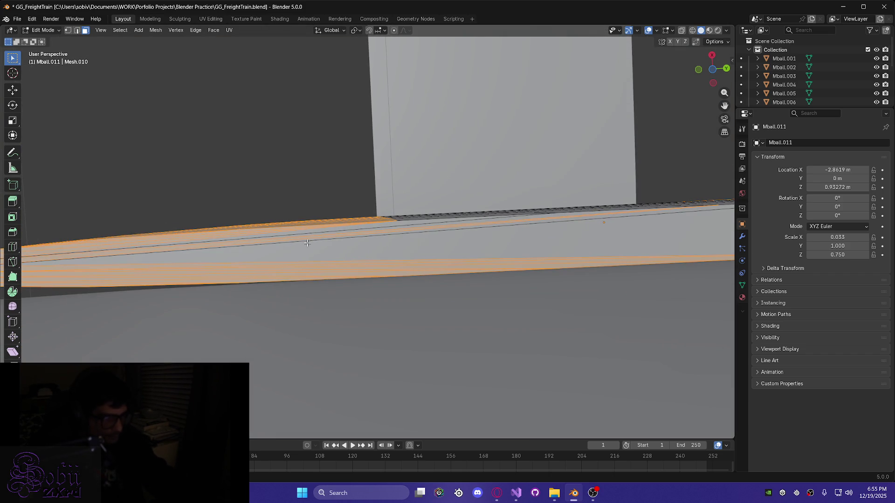
{"action": "left_click", "coordinate": [298, 239], "text": "shift"}
{"action": "left_click", "coordinate": [262, 237], "text": "shift"}
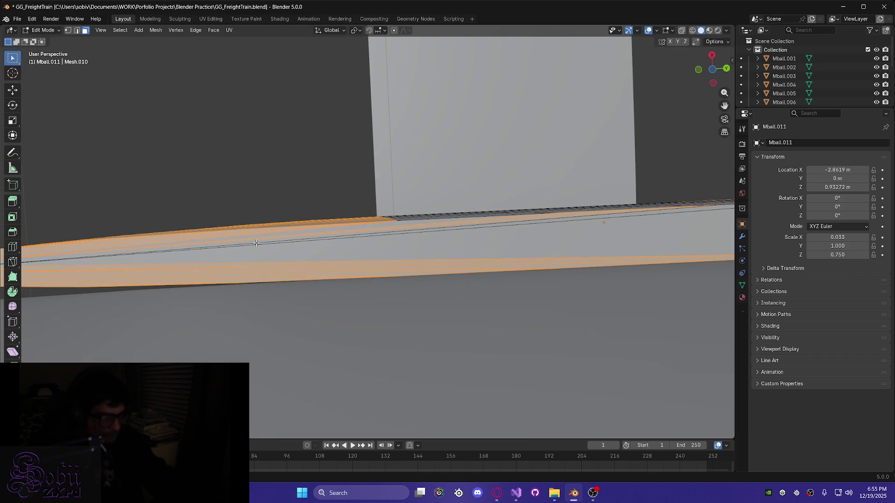
{"action": "left_click", "coordinate": [251, 240], "text": "shift"}
{"action": "left_click", "coordinate": [251, 247], "text": "shift"}
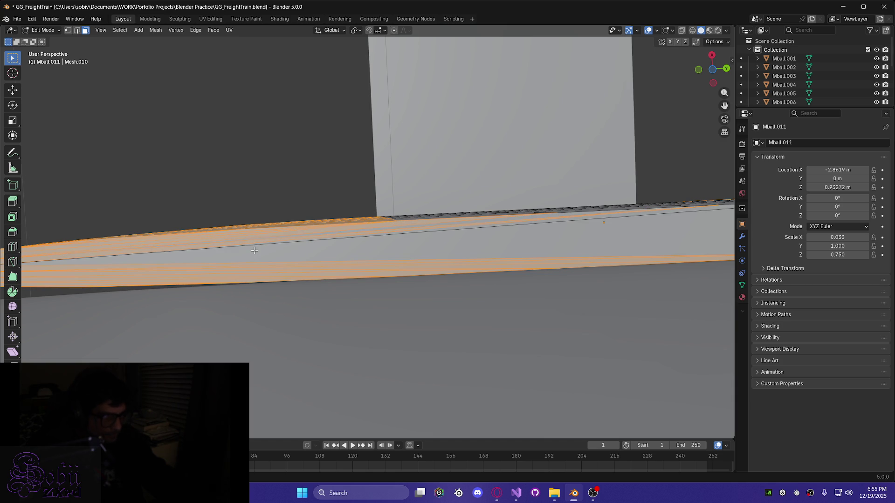
{"action": "middle_click_drag", "start_coordinate": [253, 266], "coordinate": [393, 349]}
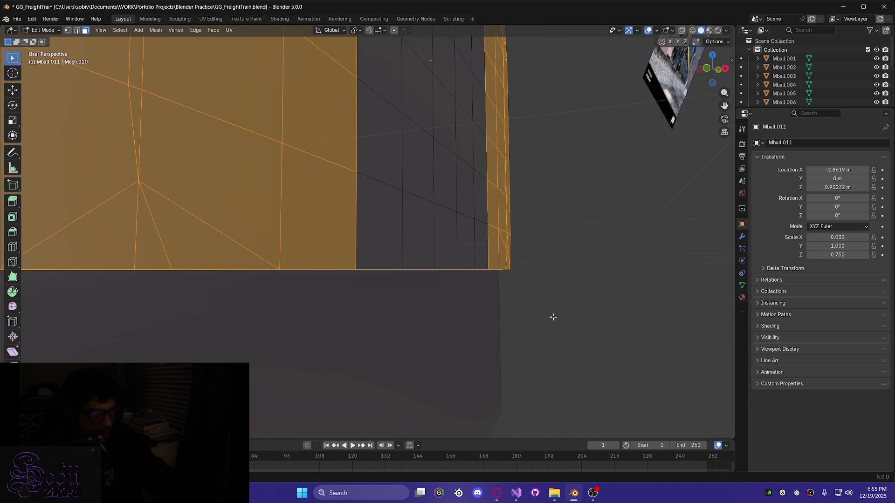
{"action": "left_click", "coordinate": [544, 297]}
{"action": "middle_click_drag", "start_coordinate": [533, 343], "coordinate": [516, 338]}
{"action": "middle_click_drag", "start_coordinate": [323, 295], "coordinate": [301, 267]}
{"action": "mouse_move", "coordinate": [266, 156]}
{"action": "middle_mouse_down"}
{"action": "mouse_move", "coordinate": [237, 146]}
{"action": "mouse_move", "coordinate": [224, 260]}
{"action": "middle_mouse_up"}
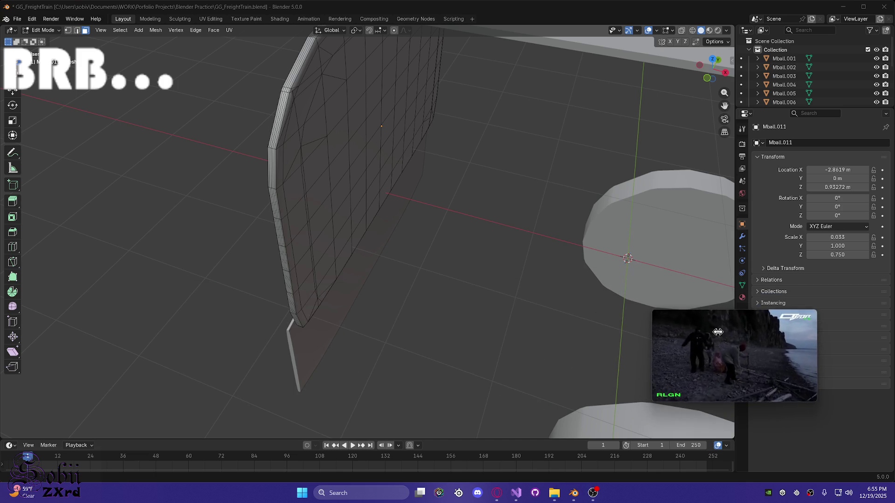
{"action": "left_click_drag", "start_coordinate": [653, 312], "coordinate": [353, 141]}
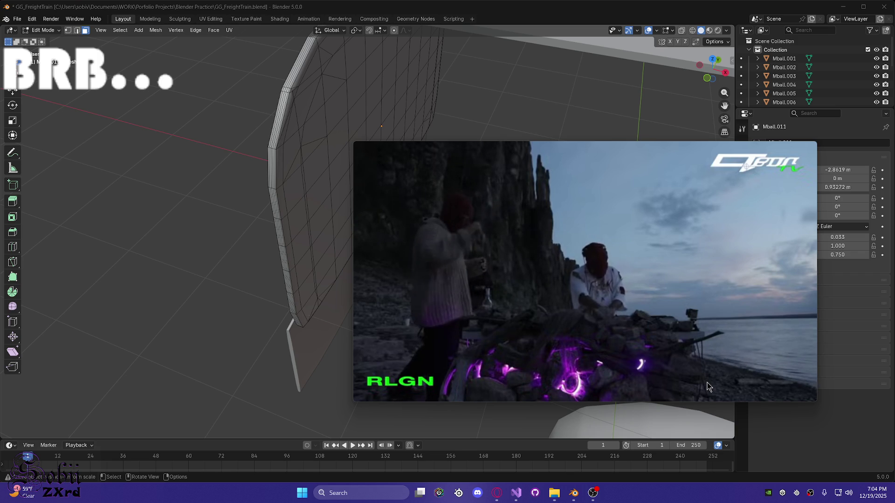
{"action": "mouse_move", "coordinate": [796, 179]}
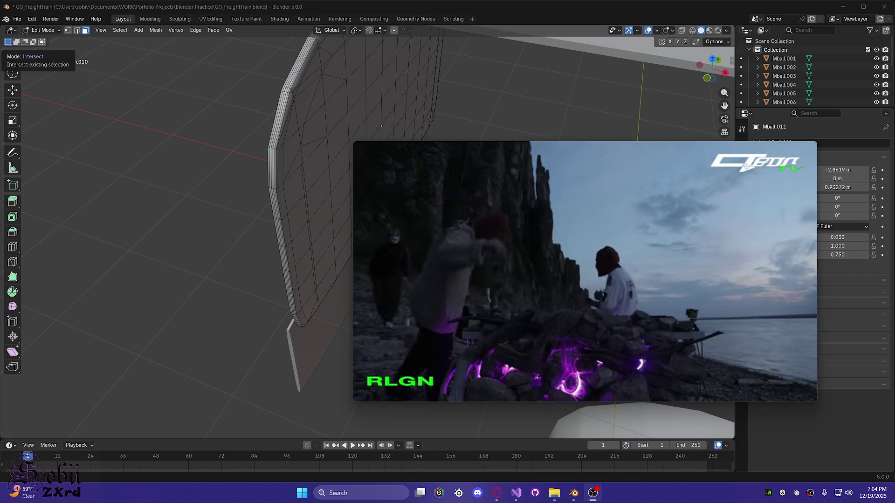
{"action": "mouse_move", "coordinate": [648, 222]}
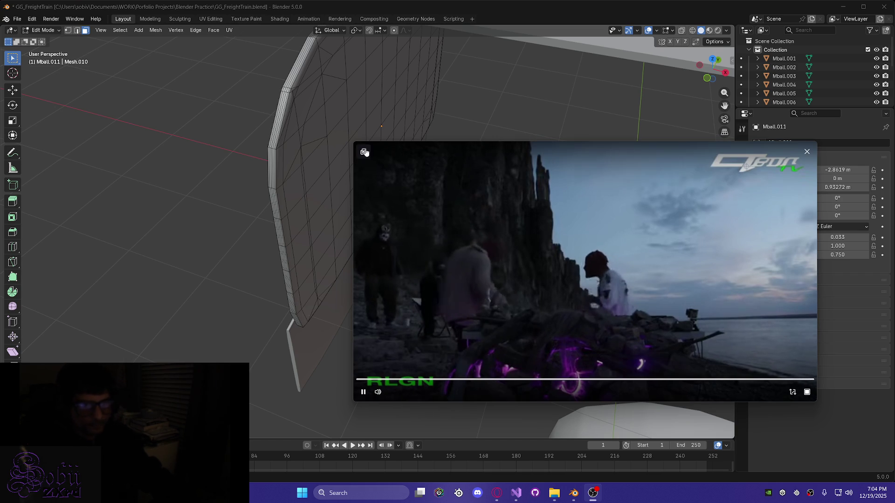
{"action": "mouse_move", "coordinate": [356, 143]}
{"action": "left_mouse_down"}
{"action": "mouse_move", "coordinate": [765, 326]}
{"action": "mouse_move", "coordinate": [671, 354]}
{"action": "mouse_move", "coordinate": [828, 416]}
{"action": "left_mouse_up"}
Select the whole mesh and make a first, abandoned loop-cut attempt on the slab
{"action": "key", "text": "ctrl+f"}
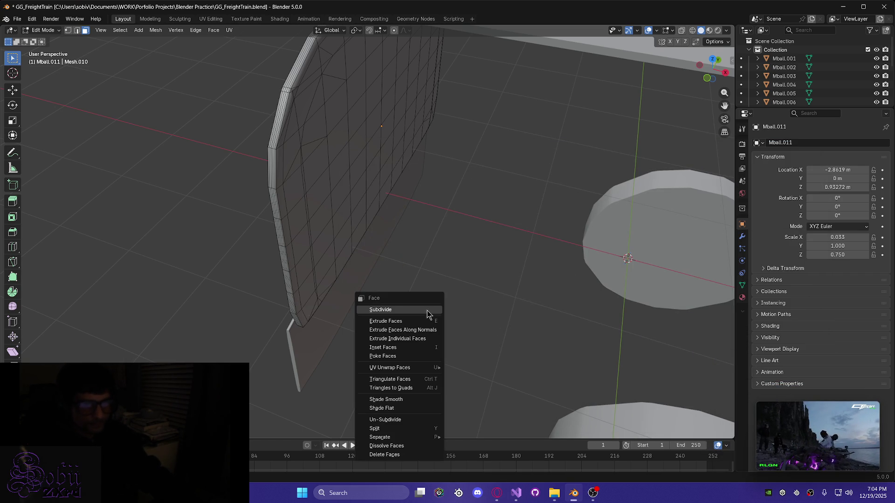
{"action": "key", "text": "Escape"}
{"action": "middle_click_drag", "start_coordinate": [494, 286], "coordinate": [478, 316]}
{"action": "mouse_move", "coordinate": [423, 379]}
{"action": "middle_mouse_down"}
{"action": "mouse_move", "coordinate": [410, 326]}
{"action": "mouse_move", "coordinate": [349, 229]}
{"action": "mouse_move", "coordinate": [280, 211]}
{"action": "mouse_move", "coordinate": [330, 291]}
{"action": "mouse_move", "coordinate": [374, 314]}
{"action": "mouse_move", "coordinate": [314, 300]}
{"action": "mouse_move", "coordinate": [326, 321]}
{"action": "middle_mouse_up"}
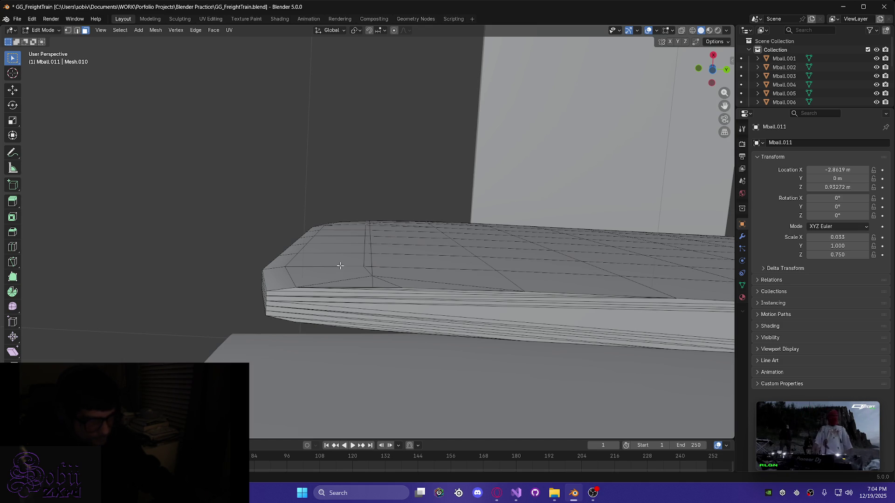
{"action": "key", "text": "a"}
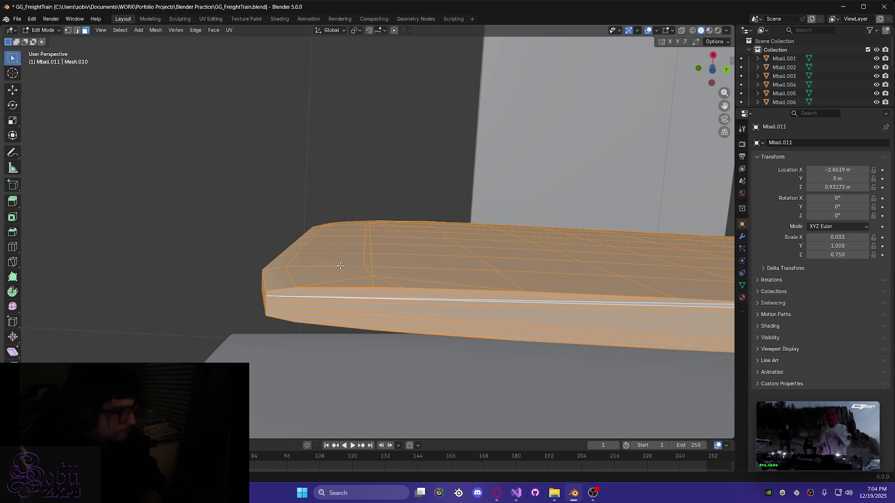
{"action": "key", "text": "ctrl+r"}
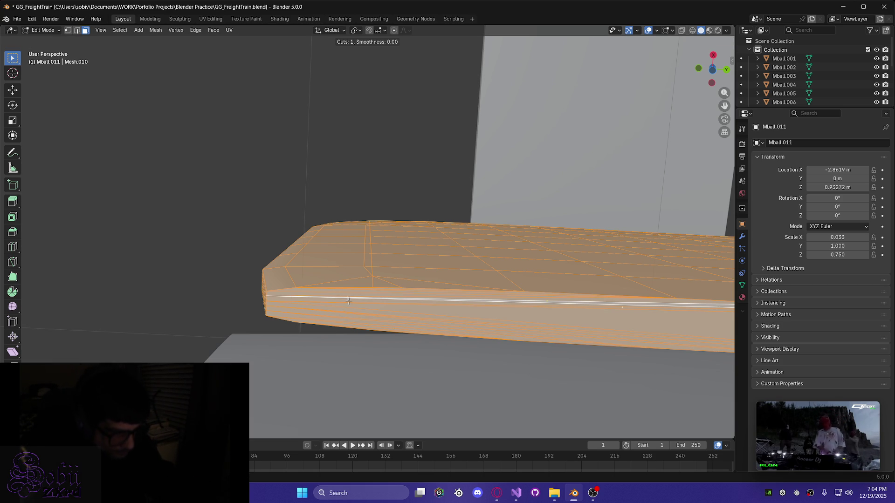
{"action": "left_click", "coordinate": [372, 290]}
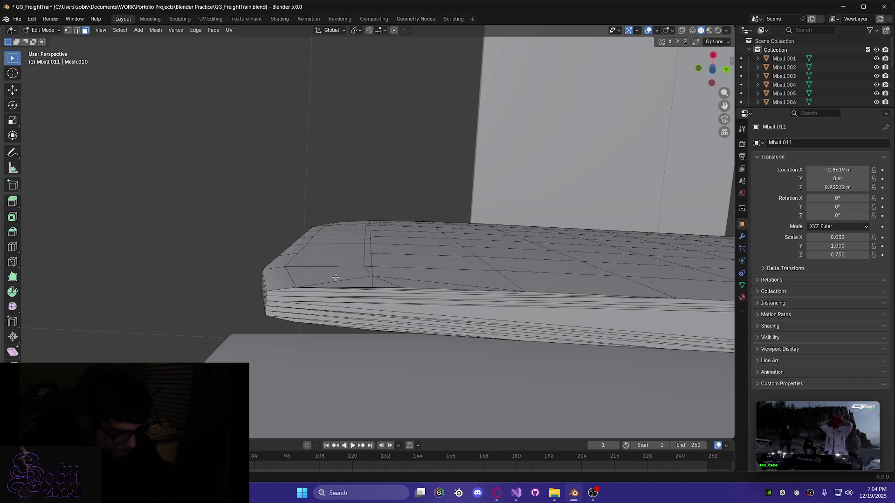
Add a new edge loop to the roof slab with a loop cut
{"action": "key", "text": "a"}
{"action": "mouse_move", "coordinate": [335, 277]}
{"action": "middle_mouse_down"}
{"action": "mouse_move", "coordinate": [327, 310]}
{"action": "mouse_move", "coordinate": [328, 298]}
{"action": "middle_mouse_up"}
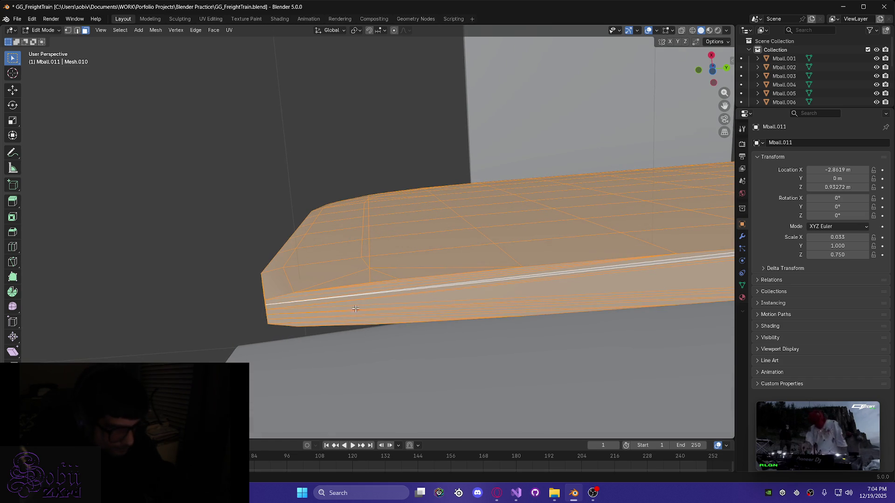
{"action": "key", "text": "ctrl+r"}
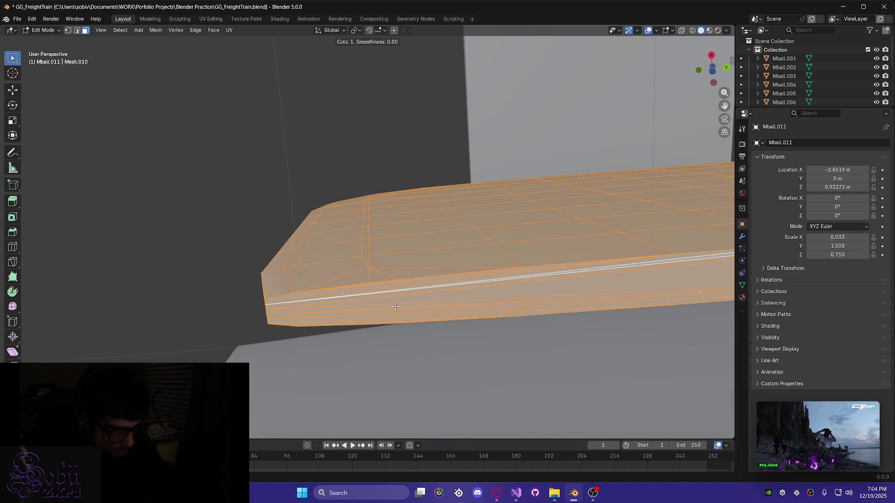
{"action": "left_click", "coordinate": [504, 302]}
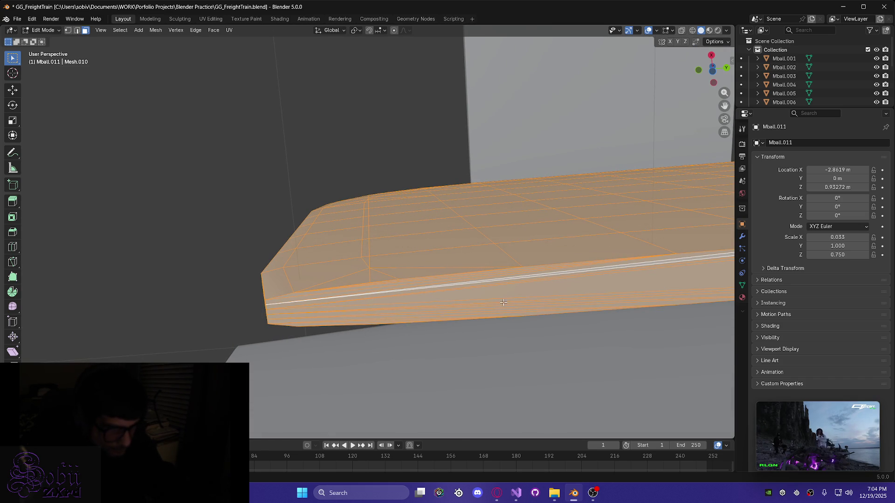
{"action": "middle_click_drag", "start_coordinate": [496, 298], "coordinate": [572, 367]}
{"action": "mouse_move", "coordinate": [566, 324]}
{"action": "middle_mouse_down"}
{"action": "mouse_move", "coordinate": [545, 322]}
{"action": "mouse_move", "coordinate": [436, 257]}
{"action": "middle_mouse_up"}
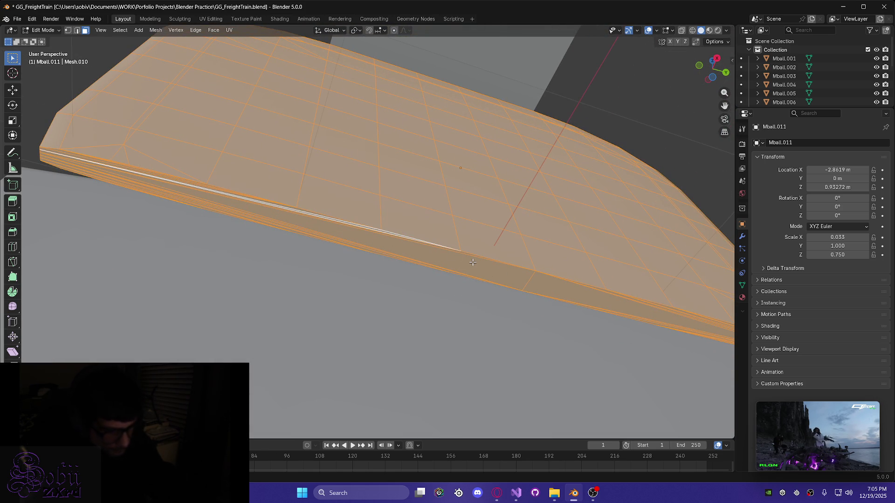
Select the long side strip faces, deselecting the extra top faces
{"action": "left_click", "coordinate": [364, 238]}
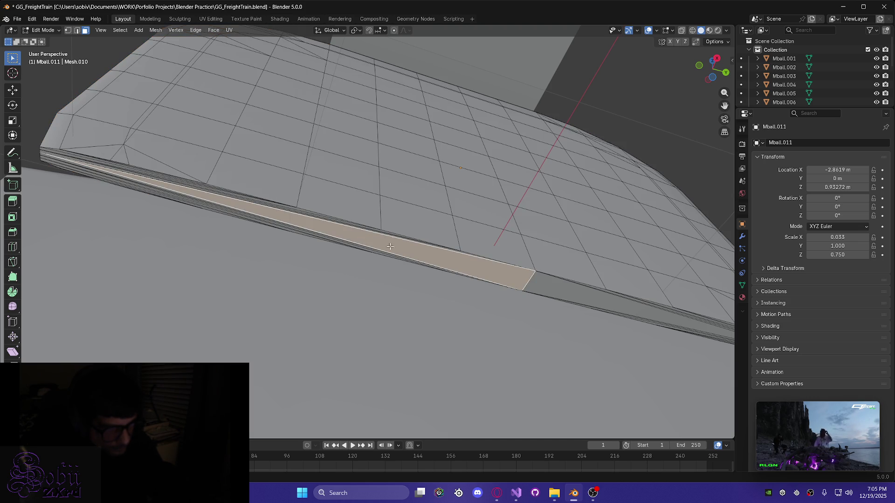
{"action": "left_click", "coordinate": [334, 229], "text": "alt+shift"}
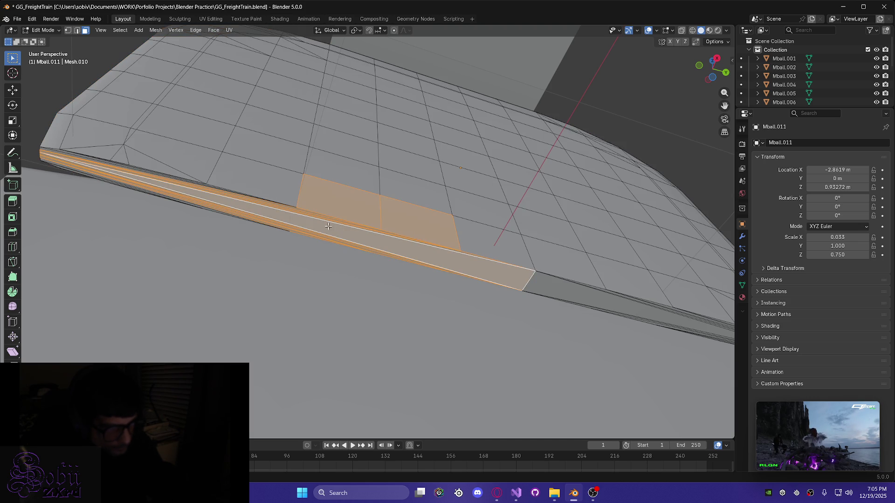
{"action": "left_click_drag", "start_coordinate": [404, 225], "coordinate": [287, 205], "text": "ctrl"}
{"action": "mouse_move", "coordinate": [206, 195]}
{"action": "left_mouse_down"}
{"action": "mouse_move", "coordinate": [186, 183]}
{"action": "mouse_move", "coordinate": [158, 185]}
{"action": "mouse_move", "coordinate": [220, 172]}
{"action": "mouse_move", "coordinate": [190, 184]}
{"action": "left_mouse_up"}
{"action": "mouse_move", "coordinate": [116, 179]}
{"action": "middle_mouse_down"}
{"action": "mouse_move", "coordinate": [174, 168]}
{"action": "mouse_move", "coordinate": [164, 176]}
{"action": "mouse_move", "coordinate": [169, 182]}
{"action": "middle_mouse_up"}
{"action": "mouse_move", "coordinate": [84, 178]}
{"action": "middle_mouse_down"}
{"action": "mouse_move", "coordinate": [145, 210]}
{"action": "mouse_move", "coordinate": [196, 182]}
{"action": "mouse_move", "coordinate": [130, 236]}
{"action": "mouse_move", "coordinate": [382, 269]}
{"action": "middle_mouse_up"}
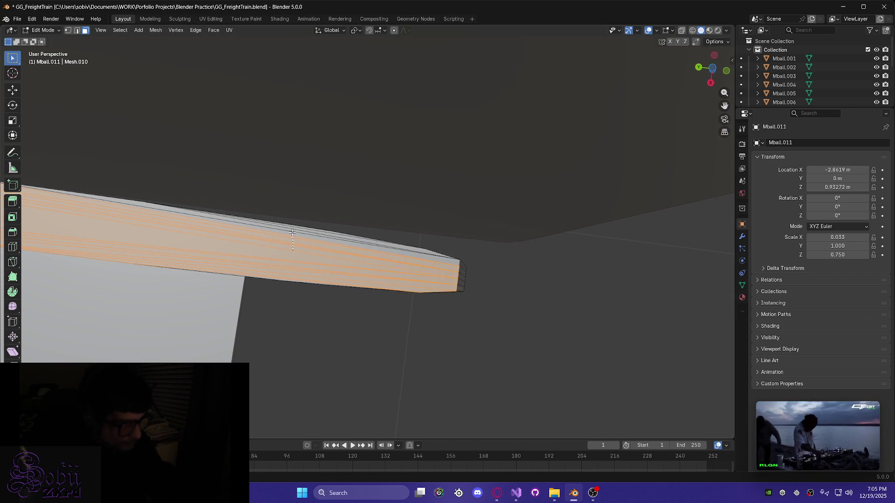
Add the top and lower edge strips to the selection
{"action": "left_click_drag", "start_coordinate": [292, 227], "coordinate": [302, 250], "text": "shift"}
{"action": "middle_click_drag", "start_coordinate": [313, 262], "coordinate": [337, 259]}
{"action": "scroll", "coordinate": [311, 298], "scroll_direction": "up", "scroll_amount": 3}
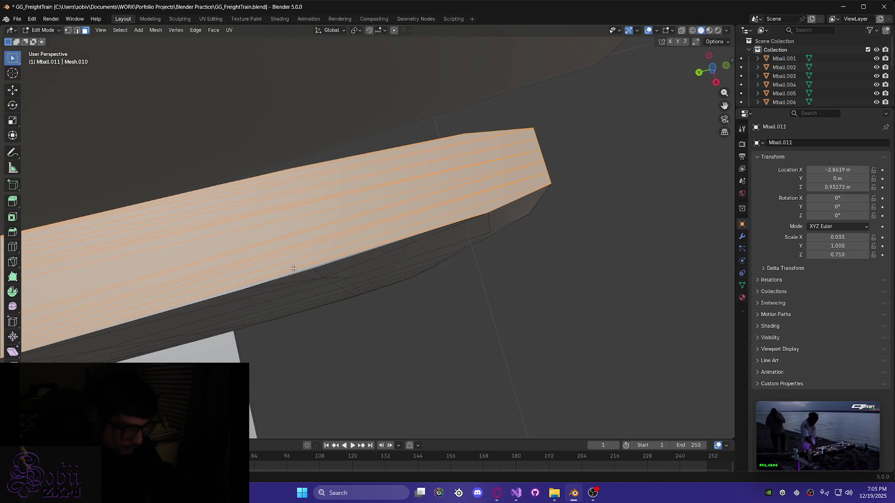
{"action": "left_click", "coordinate": [269, 271], "text": "shift"}
{"action": "mouse_move", "coordinate": [246, 268]}
{"action": "middle_mouse_down"}
{"action": "mouse_move", "coordinate": [200, 256]}
{"action": "mouse_move", "coordinate": [164, 207]}
{"action": "mouse_move", "coordinate": [201, 204]}
{"action": "middle_mouse_up"}
{"action": "scroll", "coordinate": [152, 198], "scroll_direction": "down", "scroll_amount": 4}
{"action": "scroll", "coordinate": [189, 215], "scroll_direction": "up", "scroll_amount": 2}
Add an edge loop across the roof slab's edge strip
{"action": "key", "text": "ctrl+r"}
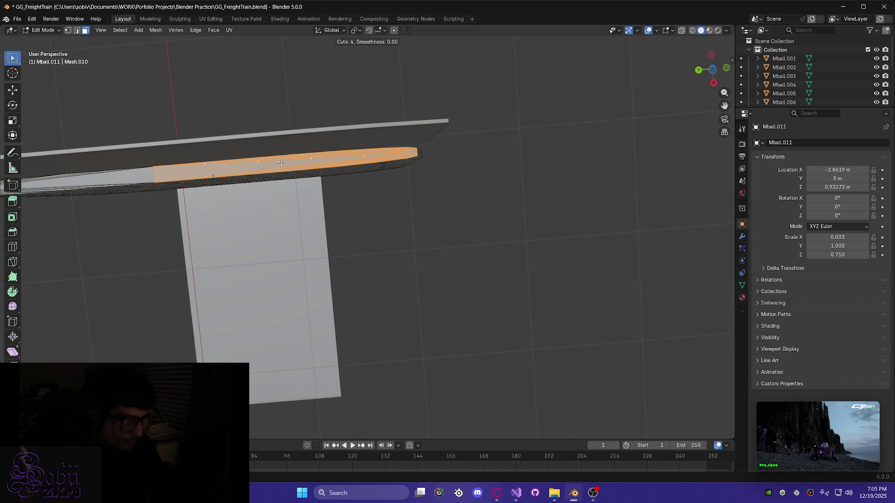
{"action": "scroll", "coordinate": [281, 162], "scroll_direction": "down", "scroll_amount": 1}
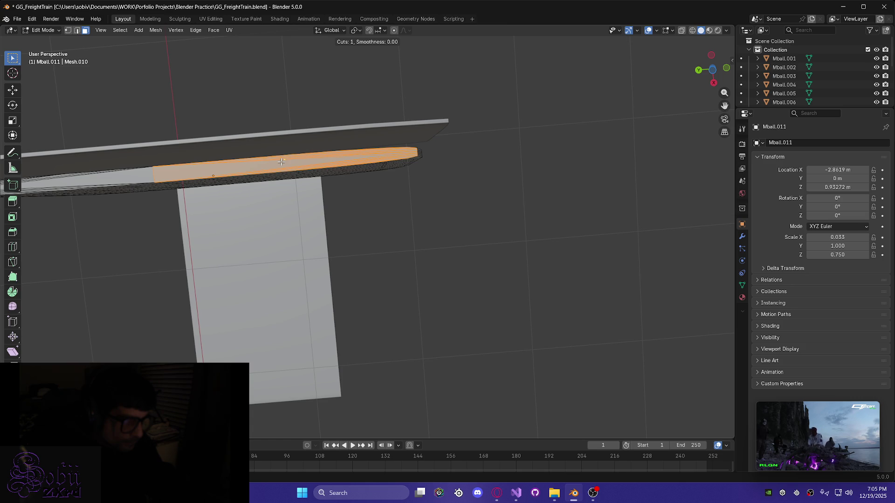
{"action": "right_click", "coordinate": [281, 162]}
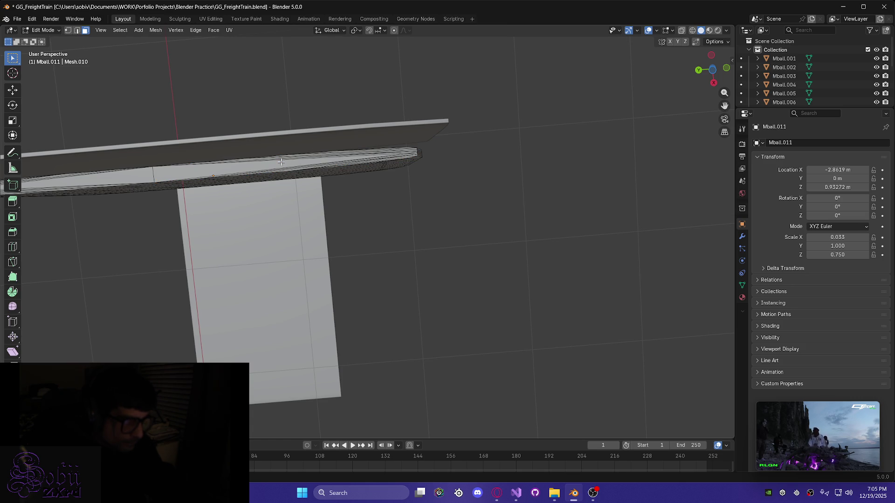
{"action": "scroll", "coordinate": [286, 162], "scroll_direction": "up", "scroll_amount": 10}
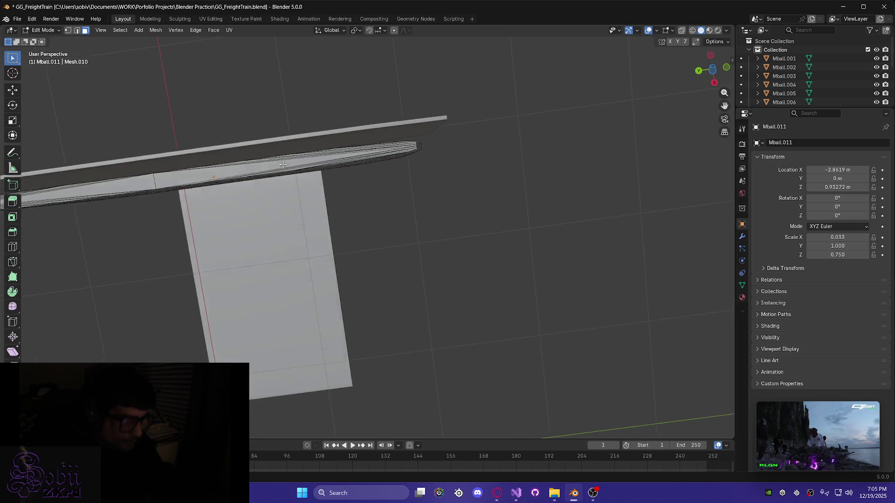
{"action": "mouse_move", "coordinate": [288, 130]}
{"action": "middle_mouse_down", "text": "shift"}
{"action": "mouse_move", "coordinate": [285, 115]}
{"action": "mouse_move", "coordinate": [341, 195]}
{"action": "middle_mouse_up", "text": "shift"}
{"action": "right_click", "coordinate": [341, 195]}
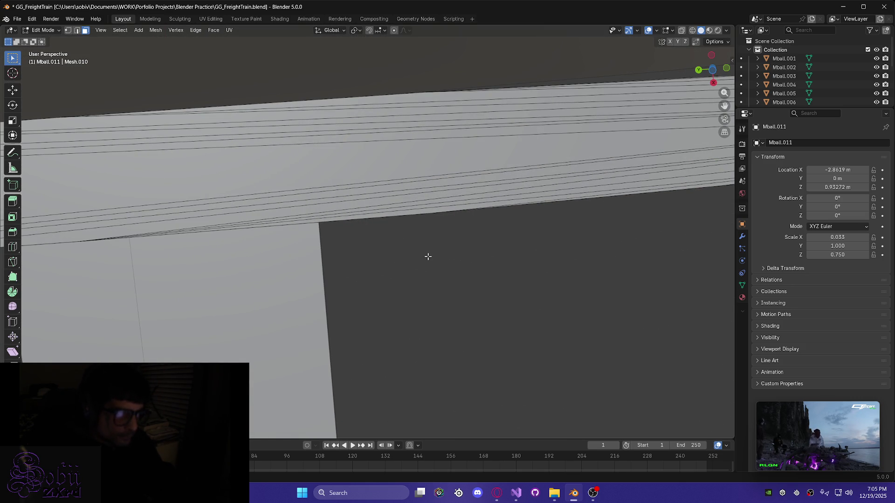
Select the whole mesh and add a second, unslid edge loop to the strip
{"action": "key", "text": "a"}
{"action": "mouse_move", "coordinate": [399, 188]}
{"action": "middle_mouse_down"}
{"action": "mouse_move", "coordinate": [288, 249]}
{"action": "mouse_move", "coordinate": [343, 236]}
{"action": "mouse_move", "coordinate": [329, 240]}
{"action": "middle_mouse_up"}
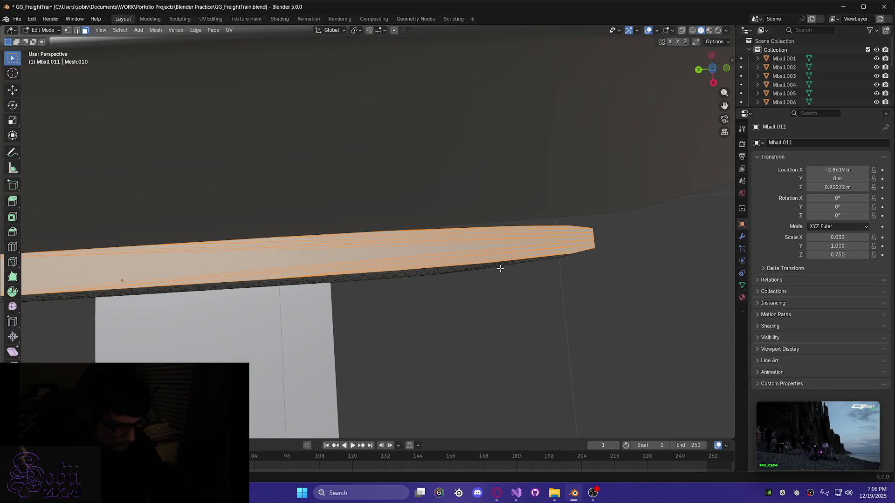
{"action": "key", "text": "ctrl+r"}
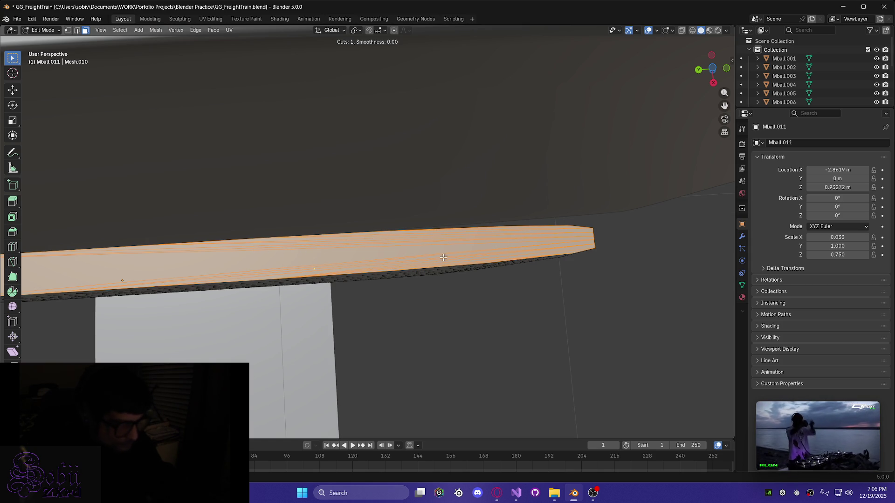
{"action": "right_click", "coordinate": [364, 263]}
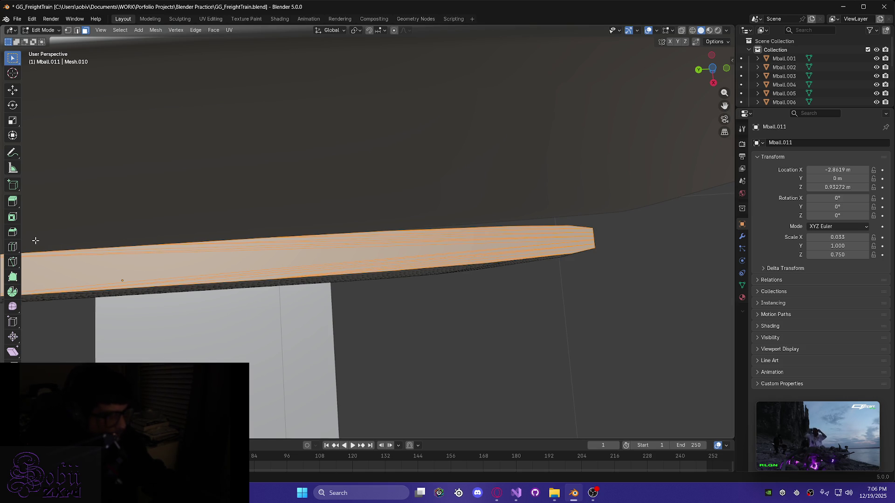
{"action": "left_click", "coordinate": [15, 267]}
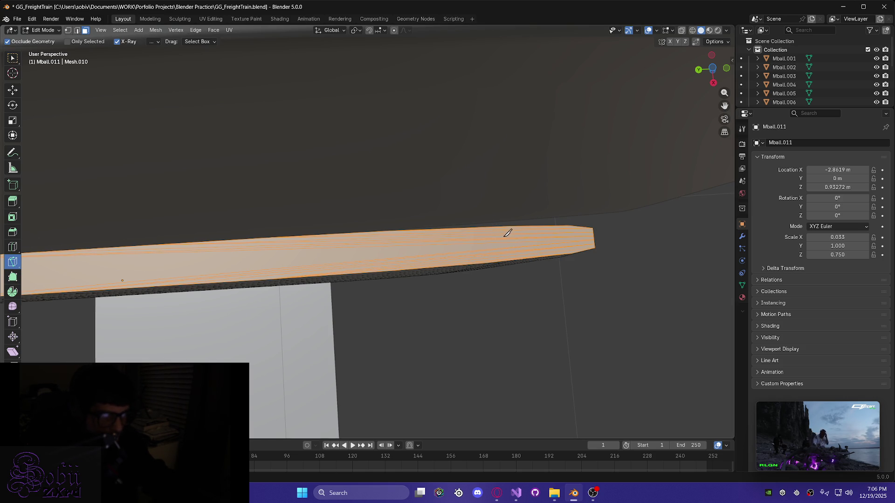
Start a knife cut from the beam's edge vertex up to its top edge
{"action": "scroll", "coordinate": [487, 240], "scroll_direction": "up", "scroll_amount": 2}
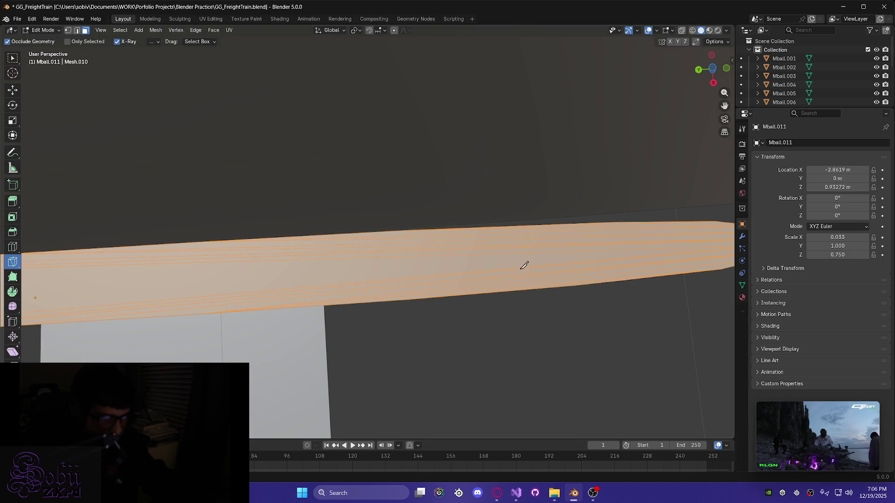
{"action": "scroll", "coordinate": [523, 266], "scroll_direction": "up", "scroll_amount": 5}
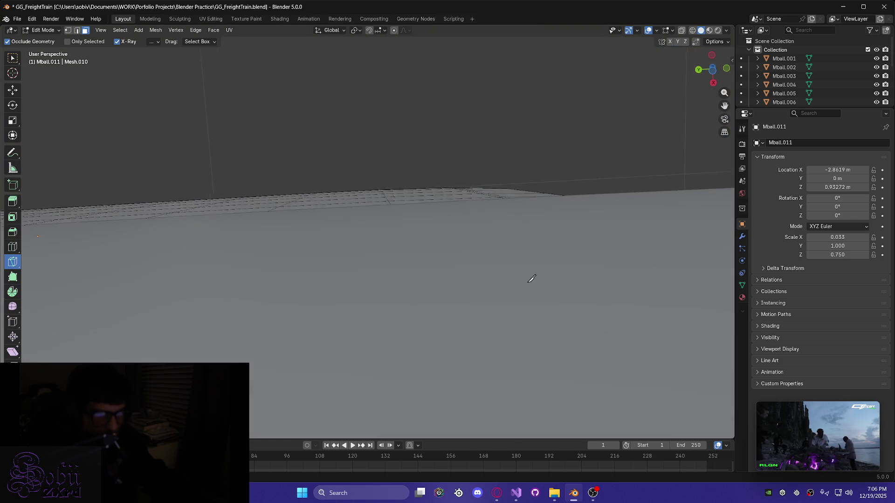
{"action": "mouse_move", "coordinate": [532, 279]}
{"action": "middle_mouse_down"}
{"action": "mouse_move", "coordinate": [531, 362]}
{"action": "mouse_move", "coordinate": [483, 251]}
{"action": "mouse_move", "coordinate": [554, 271]}
{"action": "mouse_move", "coordinate": [460, 223]}
{"action": "mouse_move", "coordinate": [426, 194]}
{"action": "mouse_move", "coordinate": [419, 180]}
{"action": "mouse_move", "coordinate": [443, 184]}
{"action": "mouse_move", "coordinate": [440, 166]}
{"action": "middle_mouse_up"}
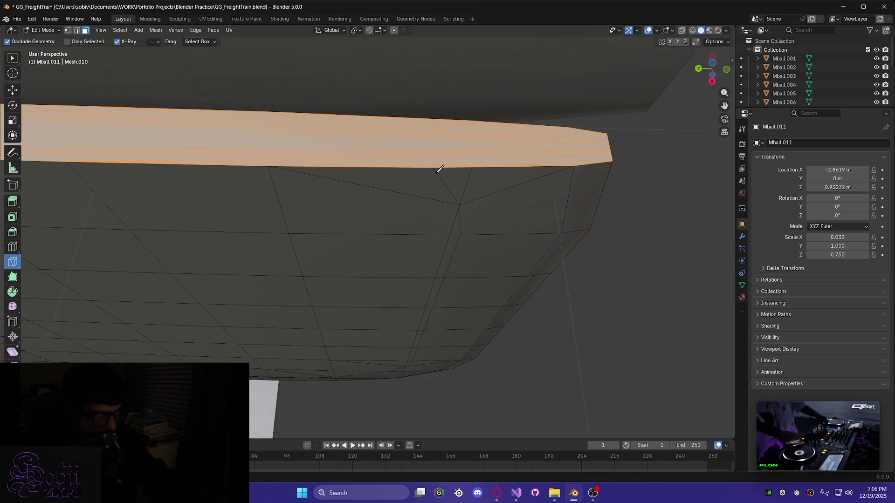
{"action": "left_click", "coordinate": [268, 166]}
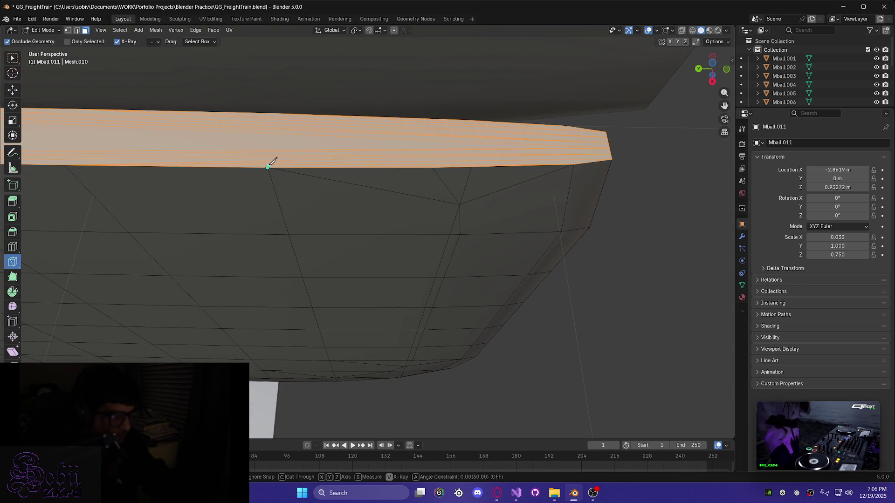
{"action": "left_click", "coordinate": [276, 115]}
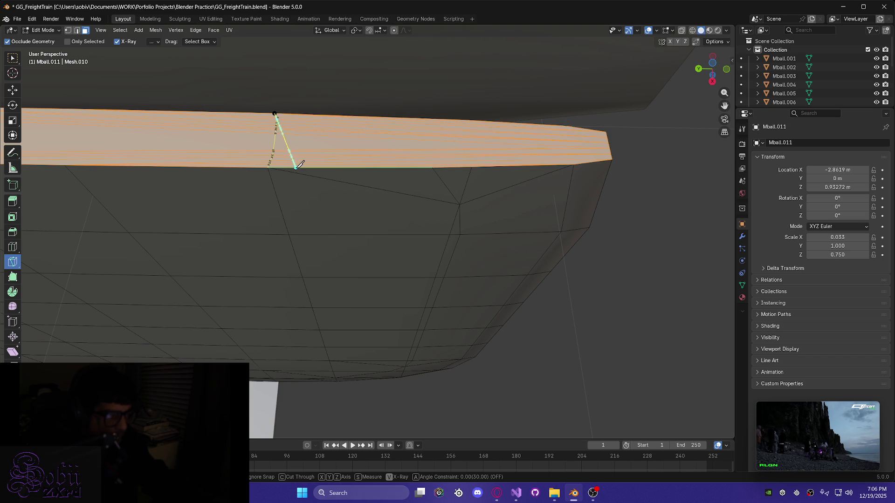
{"action": "scroll", "coordinate": [278, 146], "scroll_direction": "down", "scroll_amount": 3, "text": "shift"}
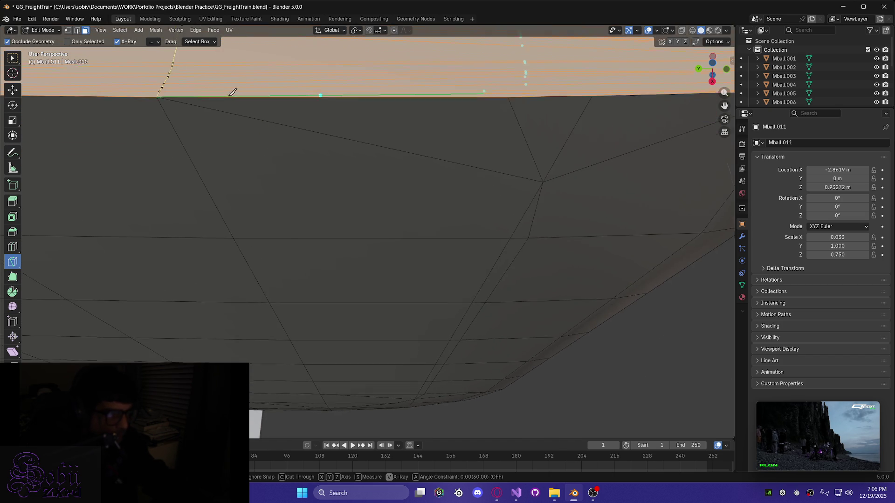
{"action": "scroll", "coordinate": [333, 190], "scroll_direction": "up", "scroll_amount": 4}
{"action": "mouse_move", "coordinate": [335, 200]}
{"action": "middle_mouse_down"}
{"action": "mouse_move", "coordinate": [335, 240]}
{"action": "mouse_move", "coordinate": [326, 241]}
{"action": "mouse_move", "coordinate": [327, 207]}
{"action": "middle_mouse_up"}
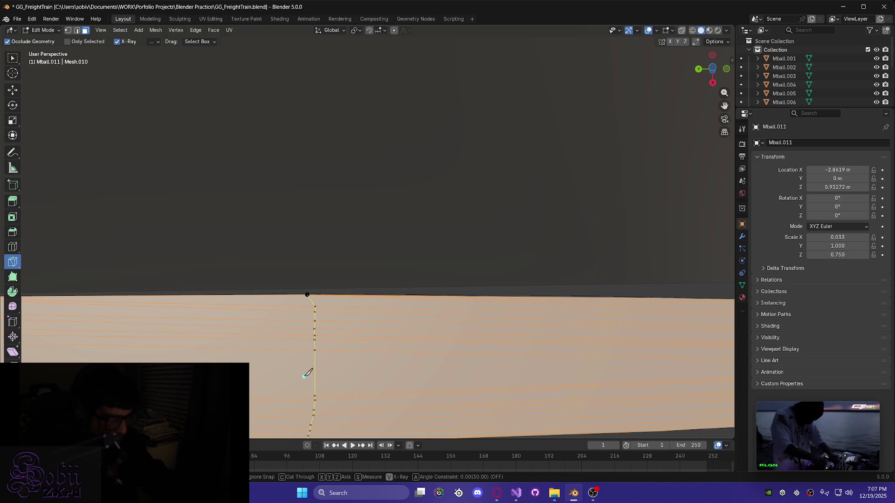
{"action": "middle_click_drag", "start_coordinate": [294, 374], "coordinate": [291, 302]}
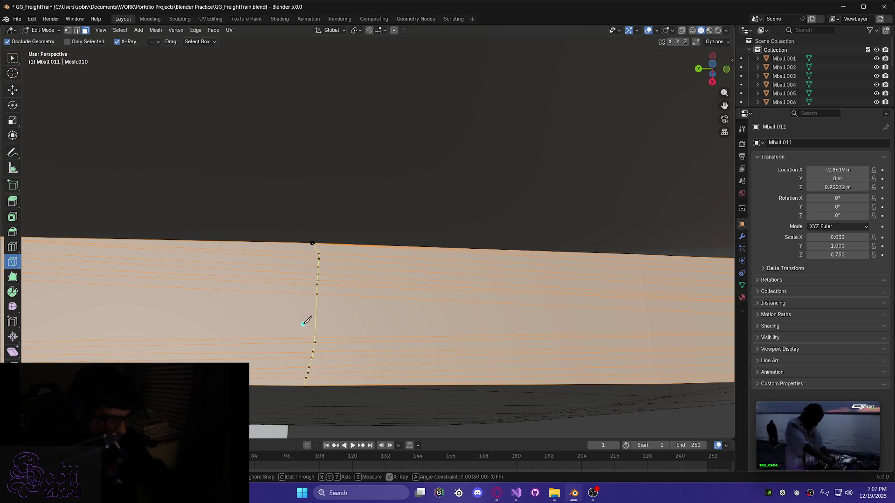
Discard the pending knife cut lines
{"action": "key", "text": "Escape"}
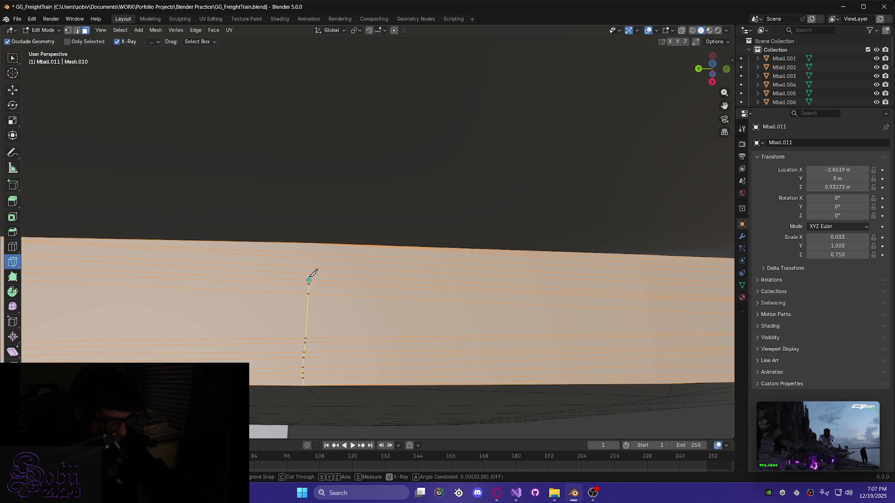
{"action": "left_click", "coordinate": [312, 241]}
{"action": "key", "text": "e"}
{"action": "key", "text": "Escape"}
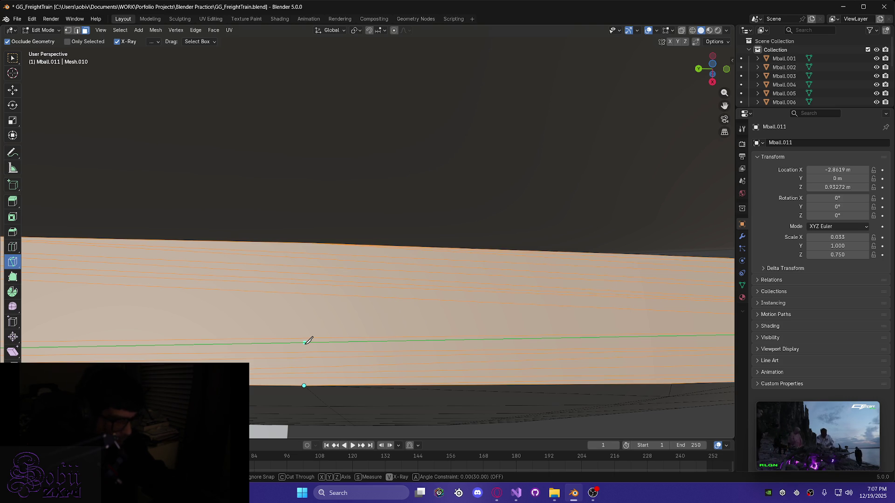
Knife an X-locked vertical cut from the strip's bottom edge and confirm it
{"action": "left_click", "coordinate": [304, 385]}
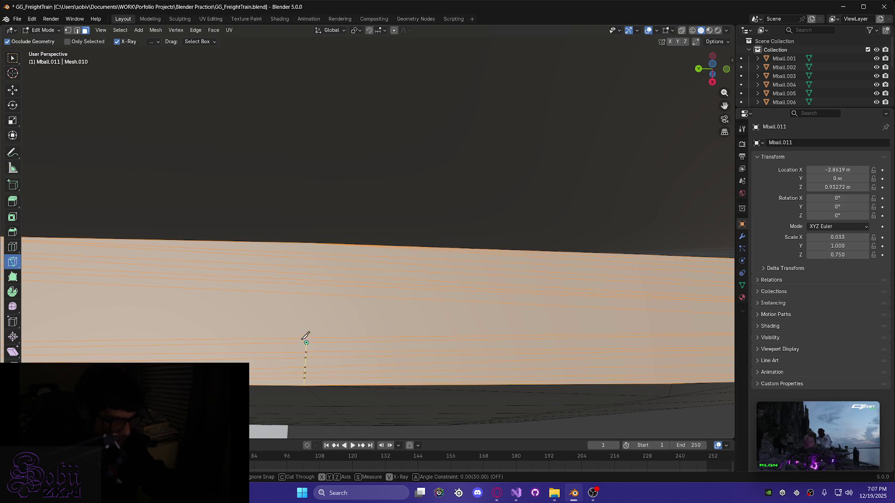
{"action": "key", "text": "x"}
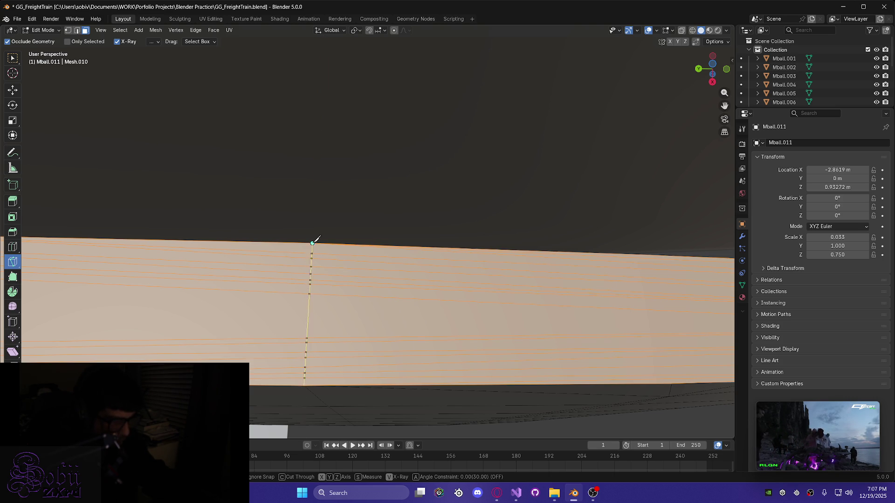
{"action": "middle_click_drag", "start_coordinate": [330, 339], "coordinate": [328, 326]}
{"action": "key", "text": "Return"}
{"action": "left_click", "coordinate": [328, 320]}
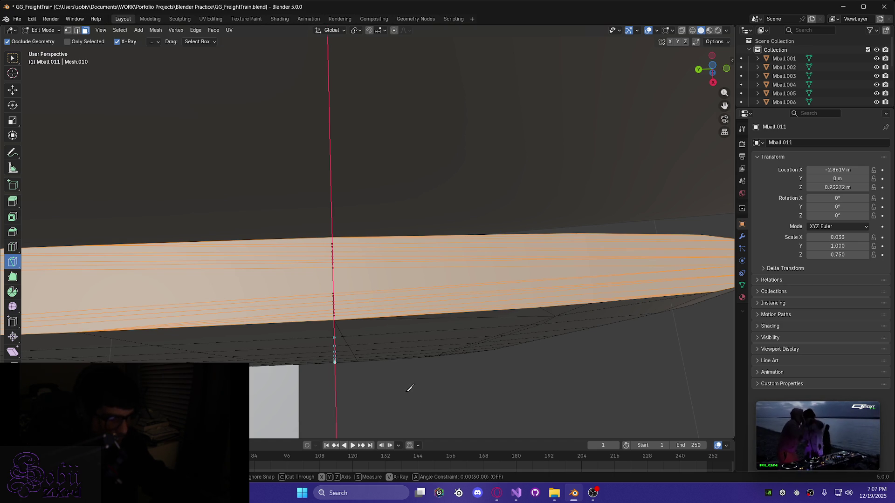
Confirm the locked cut, place another point at the bottom edge, then cancel that pending cut
{"action": "mouse_move", "coordinate": [392, 380]}
{"action": "middle_mouse_down"}
{"action": "mouse_move", "coordinate": [397, 389]}
{"action": "mouse_move", "coordinate": [376, 388]}
{"action": "mouse_move", "coordinate": [408, 380]}
{"action": "middle_mouse_up"}
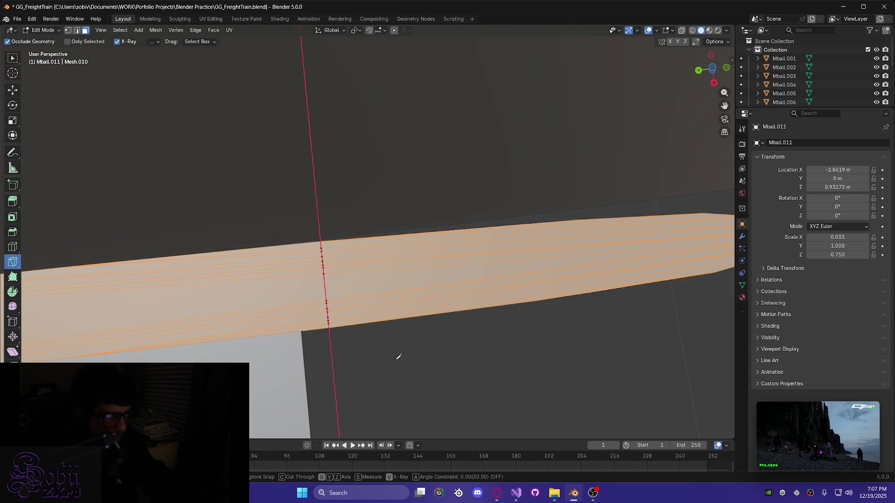
{"action": "key", "text": "Return"}
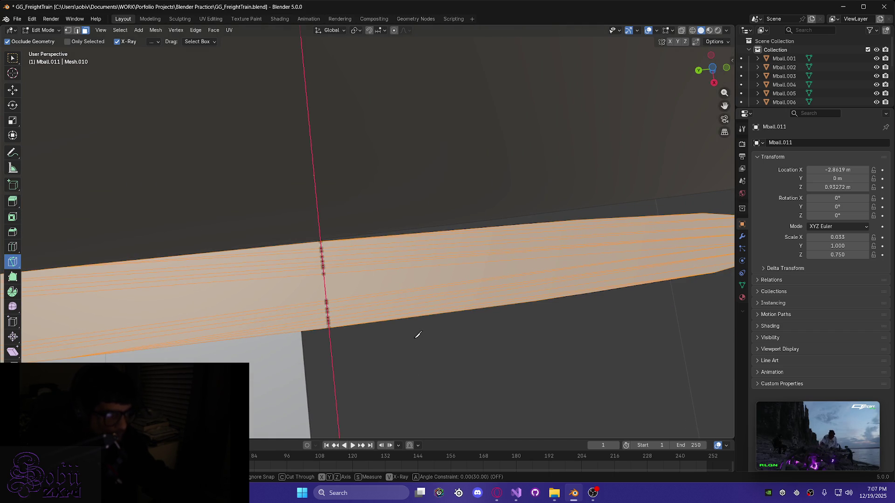
{"action": "scroll", "coordinate": [322, 244], "scroll_direction": "up", "scroll_amount": 3}
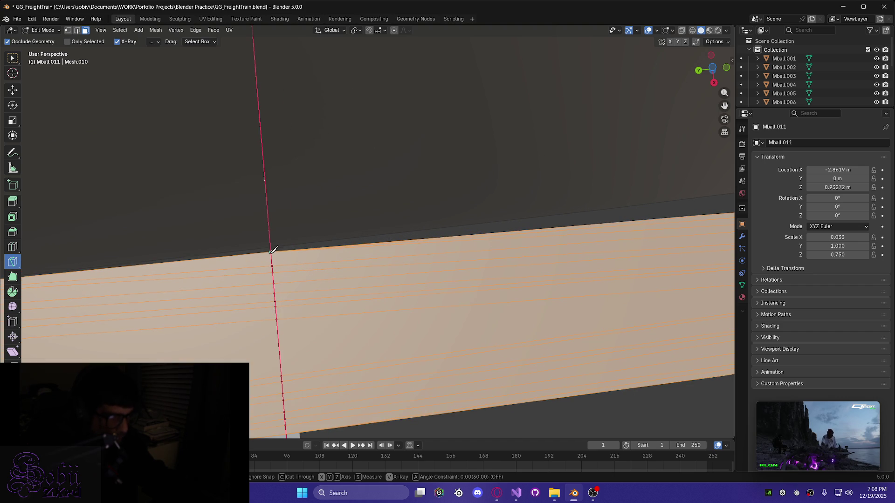
{"action": "left_click", "coordinate": [286, 433]}
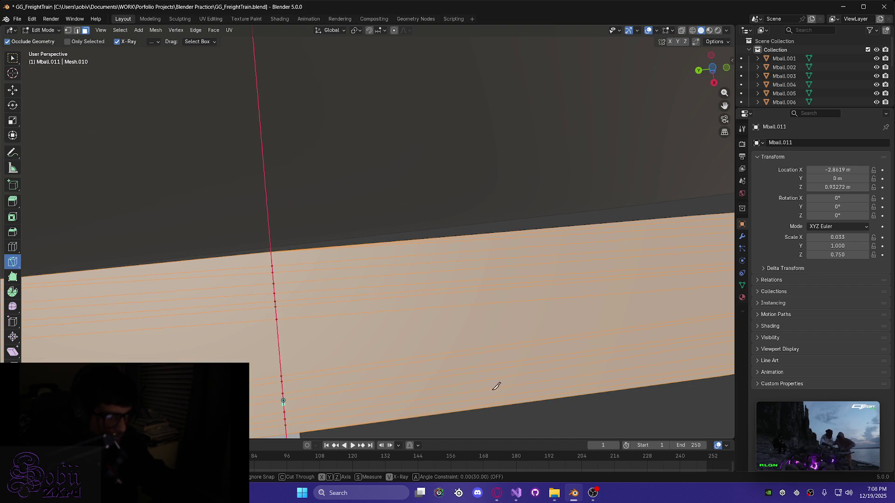
{"action": "scroll", "coordinate": [460, 373], "scroll_direction": "down", "scroll_amount": 3}
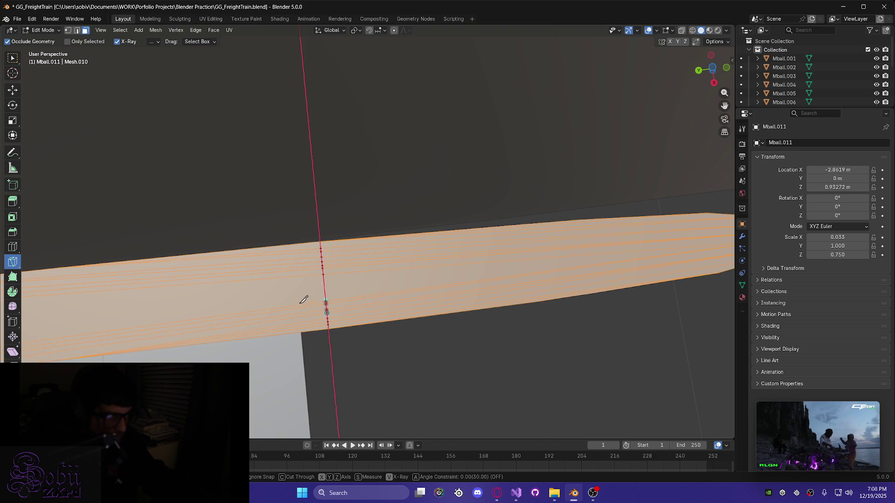
{"action": "scroll", "coordinate": [366, 378], "scroll_direction": "up", "scroll_amount": 1}
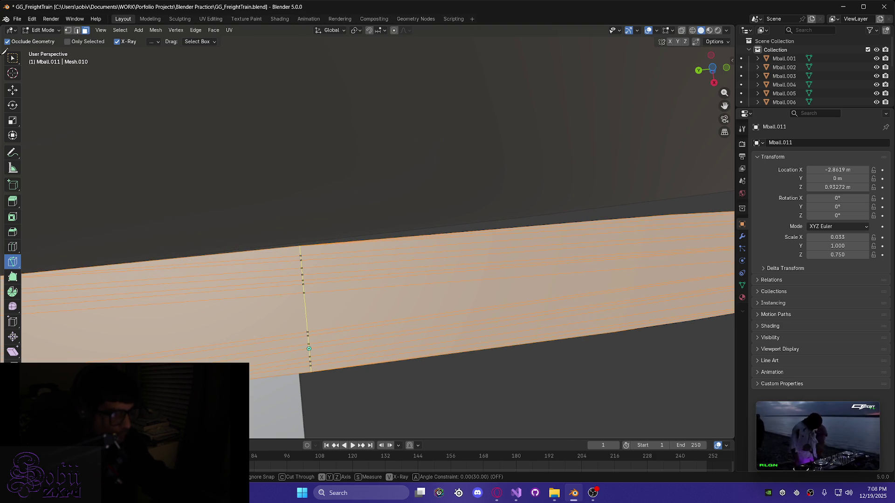
{"action": "middle_click_drag", "start_coordinate": [413, 386], "coordinate": [406, 390]}
{"action": "key", "text": "Escape"}
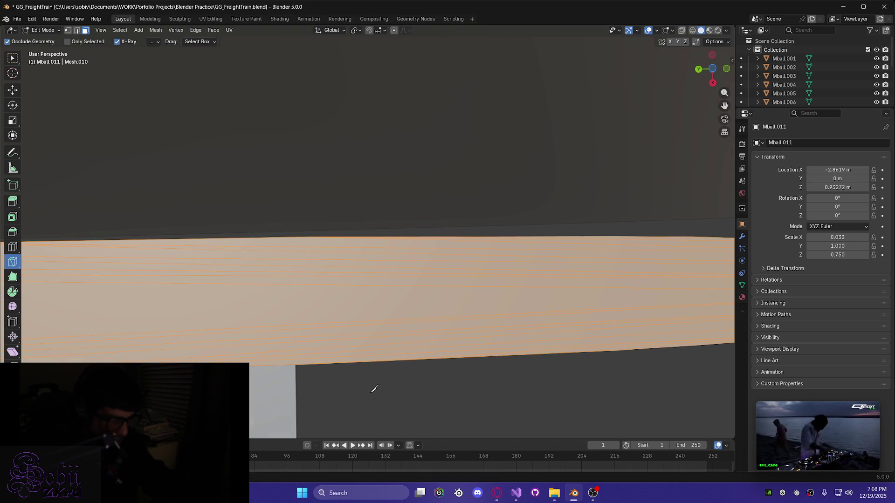
{"action": "middle_click_drag", "start_coordinate": [327, 386], "coordinate": [327, 359]}
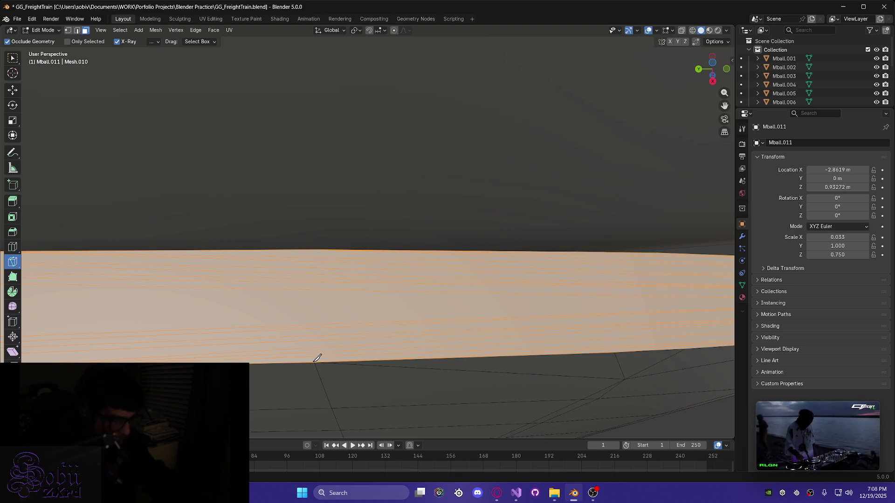
{"action": "key", "text": "x"}
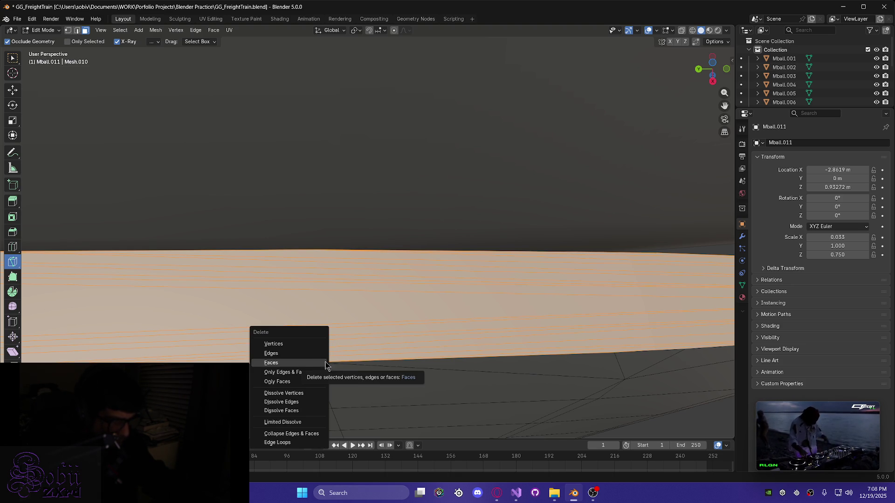
Dismiss the Delete menu and knife a cut from the strip's lower edge to its top edge
{"action": "key", "text": "Escape"}
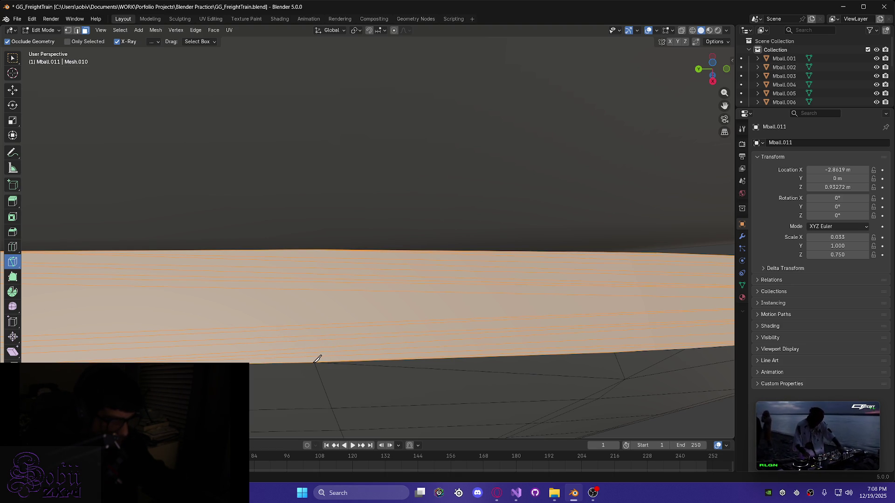
{"action": "left_click", "coordinate": [315, 362]}
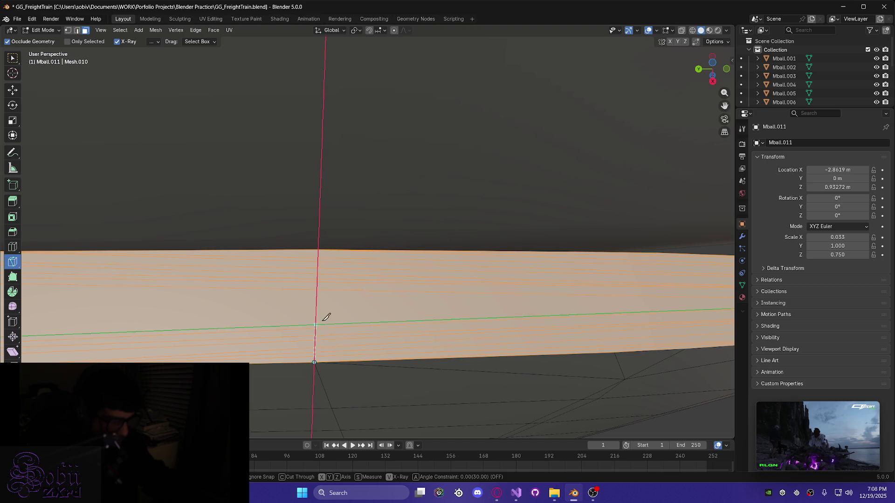
{"action": "left_click", "coordinate": [331, 244]}
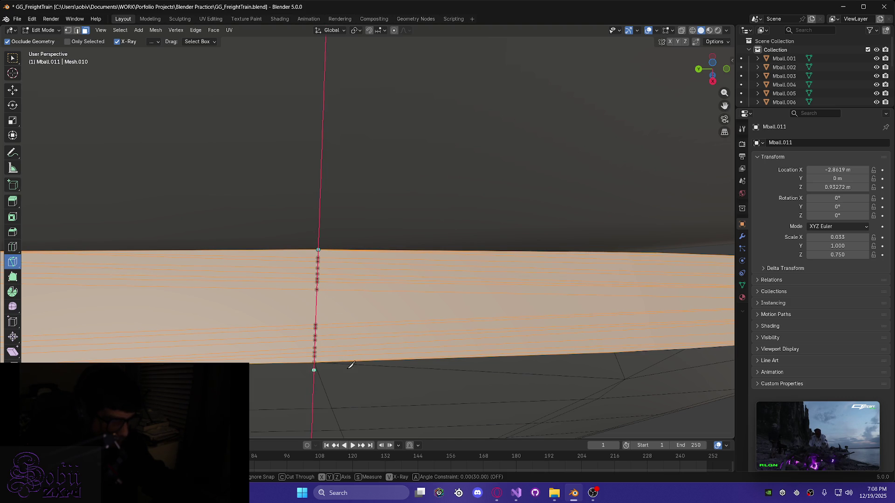
{"action": "double_click", "coordinate": [347, 348]}
{"action": "middle_click_drag", "start_coordinate": [368, 402], "coordinate": [370, 407]}
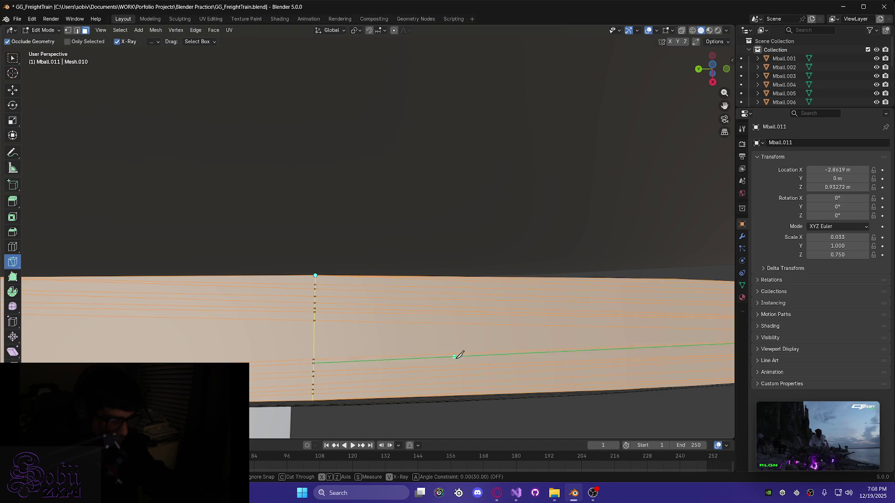
Place an X-locked vertical knife cut point on the strip
{"action": "middle_click_drag", "start_coordinate": [449, 349], "coordinate": [465, 356]}
{"action": "scroll", "coordinate": [468, 353], "scroll_direction": "up", "scroll_amount": 3}
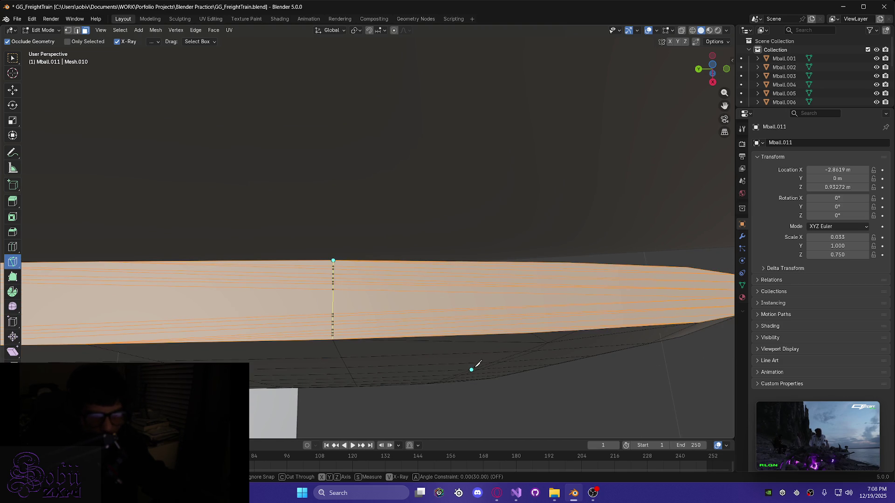
{"action": "scroll", "coordinate": [477, 364], "scroll_direction": "down", "scroll_amount": 2}
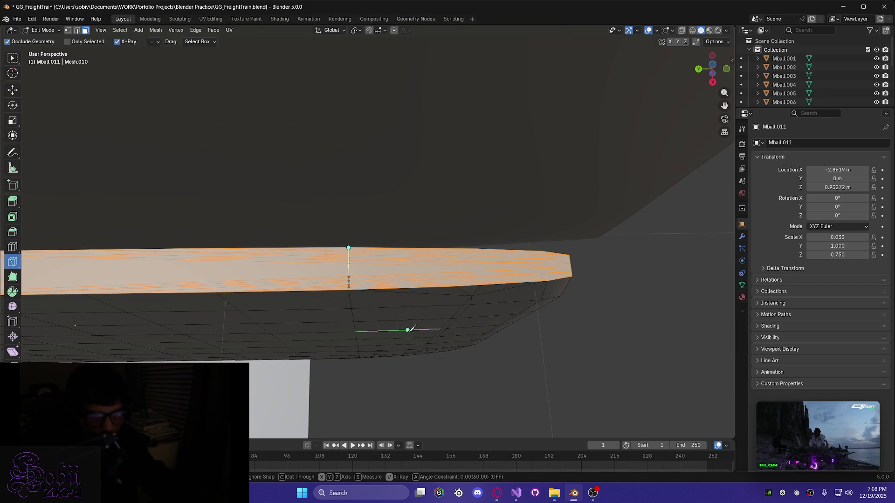
{"action": "scroll", "coordinate": [355, 293], "scroll_direction": "up", "scroll_amount": 4}
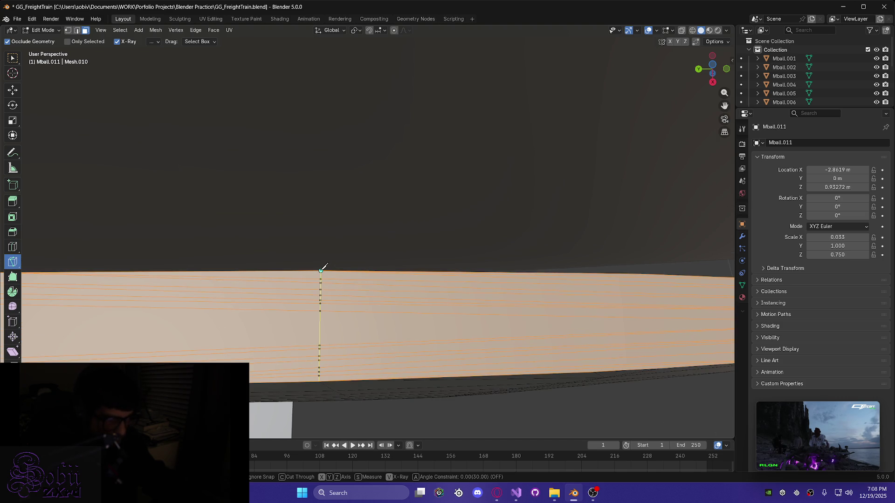
{"action": "key", "text": "x"}
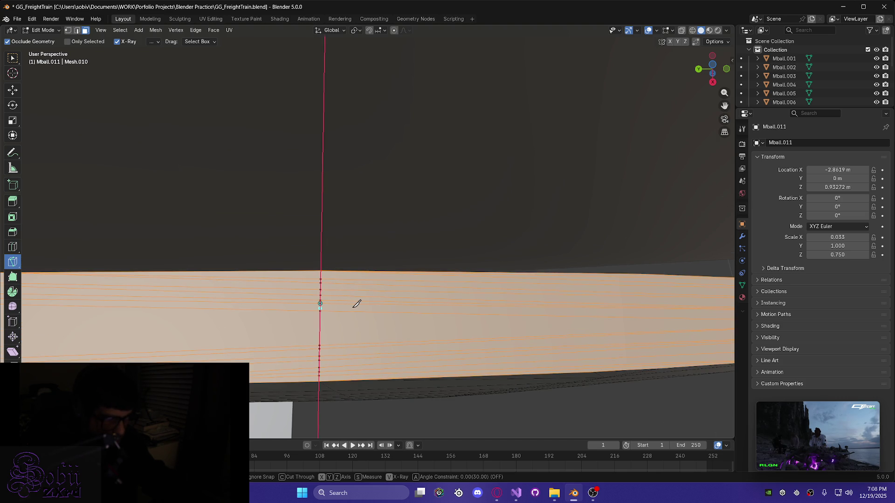
{"action": "left_click", "coordinate": [357, 304]}
{"action": "key", "text": "y"}
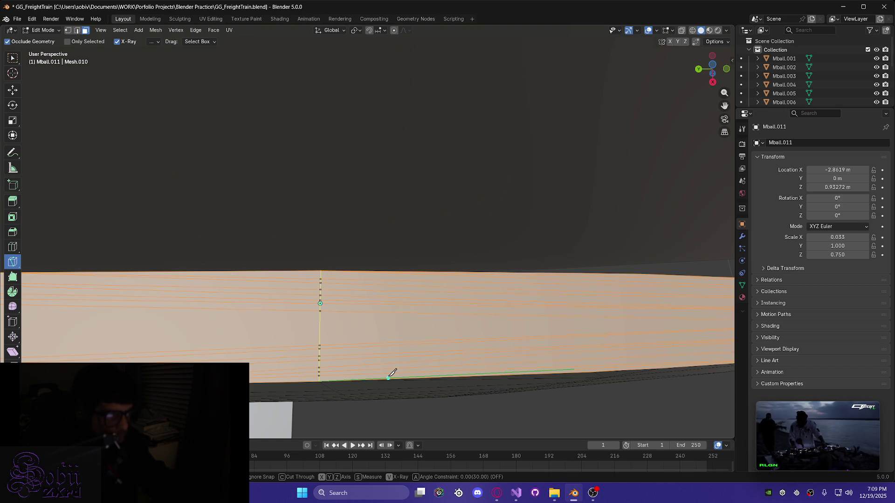
Reorient the view and switch the knife constraint from Y to X
{"action": "scroll", "coordinate": [391, 375], "scroll_direction": "down", "scroll_amount": 1}
{"action": "scroll", "coordinate": [415, 391], "scroll_direction": "down", "scroll_amount": 1}
{"action": "mouse_move", "coordinate": [417, 386]}
{"action": "middle_mouse_down"}
{"action": "mouse_move", "coordinate": [325, 343]}
{"action": "mouse_move", "coordinate": [409, 326]}
{"action": "mouse_move", "coordinate": [313, 256]}
{"action": "middle_mouse_up"}
{"action": "scroll", "coordinate": [307, 248], "scroll_direction": "up", "scroll_amount": 3}
{"action": "scroll", "coordinate": [306, 248], "scroll_direction": "up", "scroll_amount": 1}
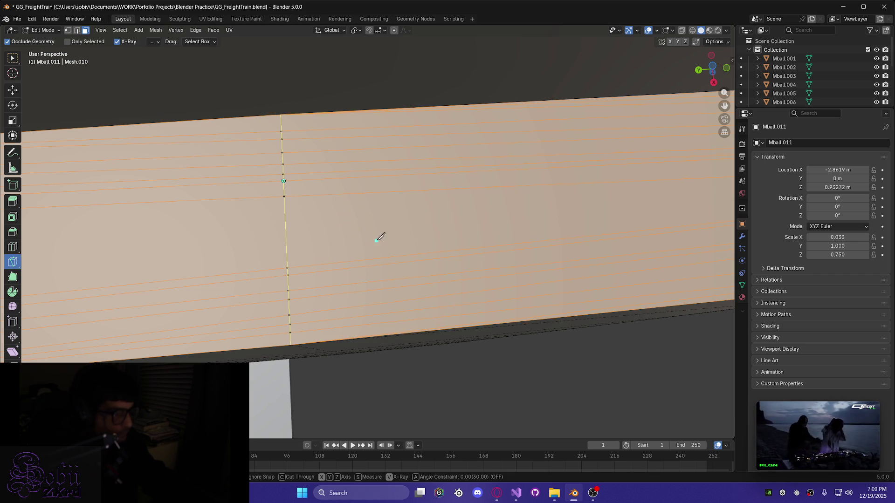
{"action": "key", "text": "y"}
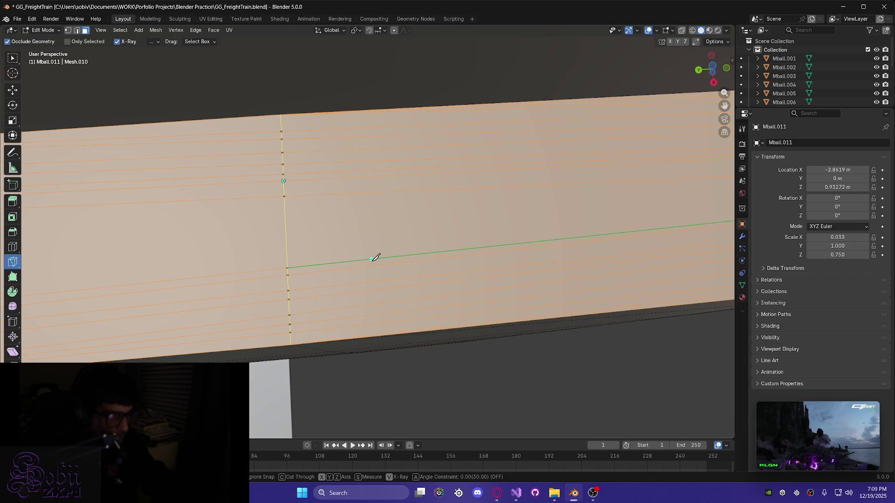
{"action": "middle_click_drag", "start_coordinate": [373, 258], "coordinate": [368, 264]}
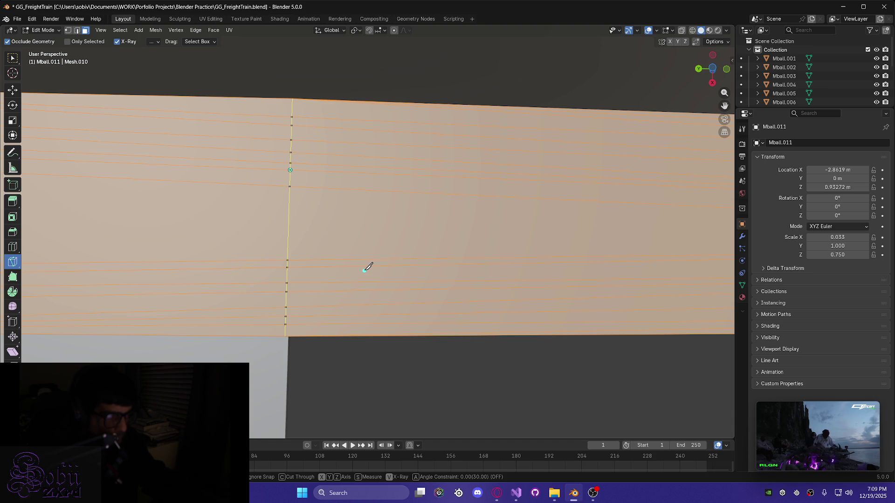
{"action": "key", "text": "x"}
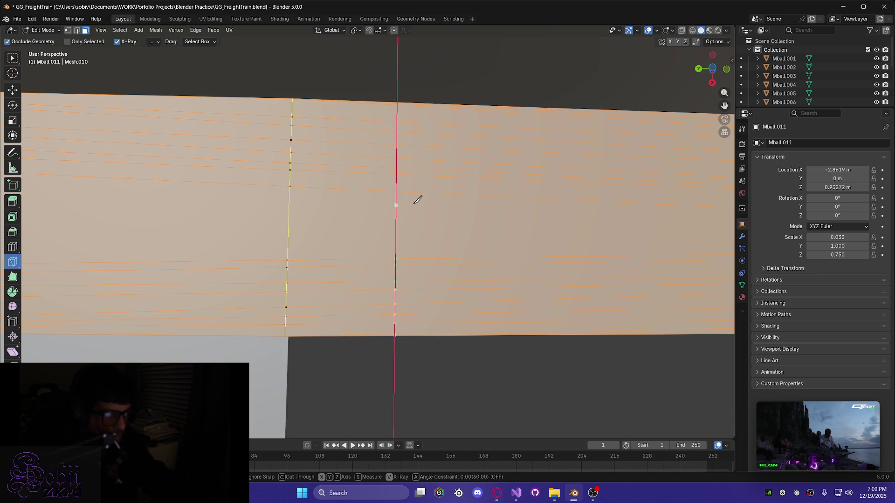
Cut the second vertical line across the strip, top edge to bottom edge, and confirm it
{"action": "left_click", "coordinate": [397, 192]}
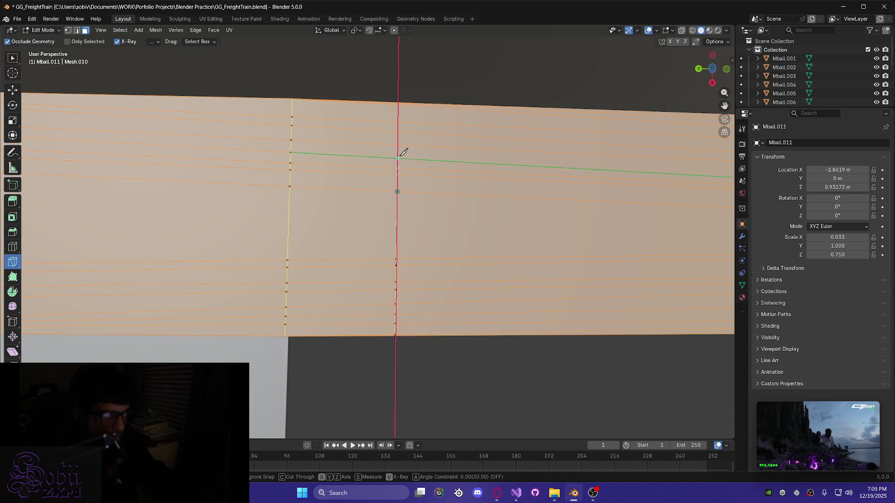
{"action": "left_click", "coordinate": [398, 104]}
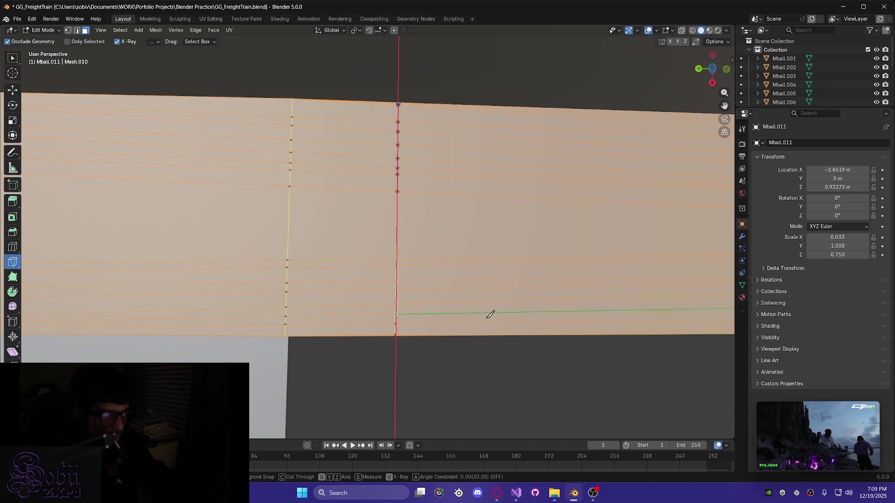
{"action": "left_click", "coordinate": [565, 331]}
{"action": "key", "text": "Return"}
{"action": "mouse_move", "coordinate": [525, 320]}
{"action": "middle_mouse_down"}
{"action": "mouse_move", "coordinate": [555, 284]}
{"action": "mouse_move", "coordinate": [540, 256]}
{"action": "middle_mouse_up"}
{"action": "key", "text": "x"}
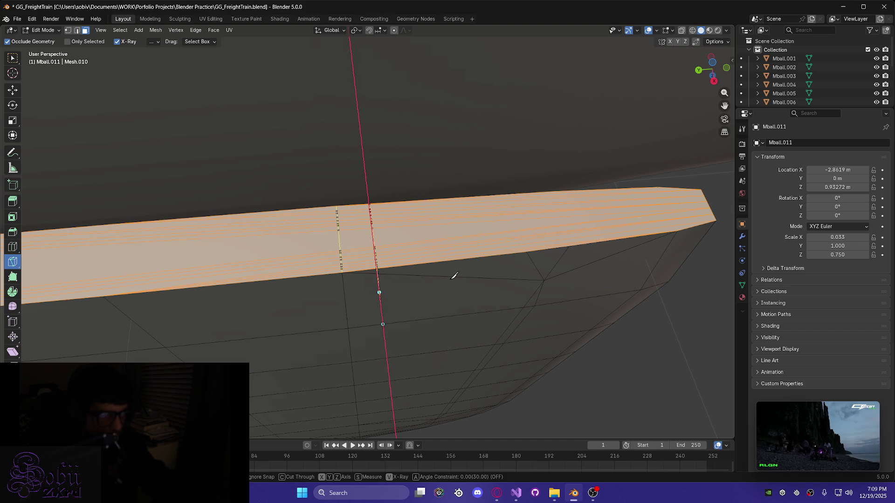
Knife-cut across the top of the roof edge strip to the right vertical edge, locked to Y
{"action": "middle_click_drag", "start_coordinate": [409, 359], "coordinate": [381, 283]}
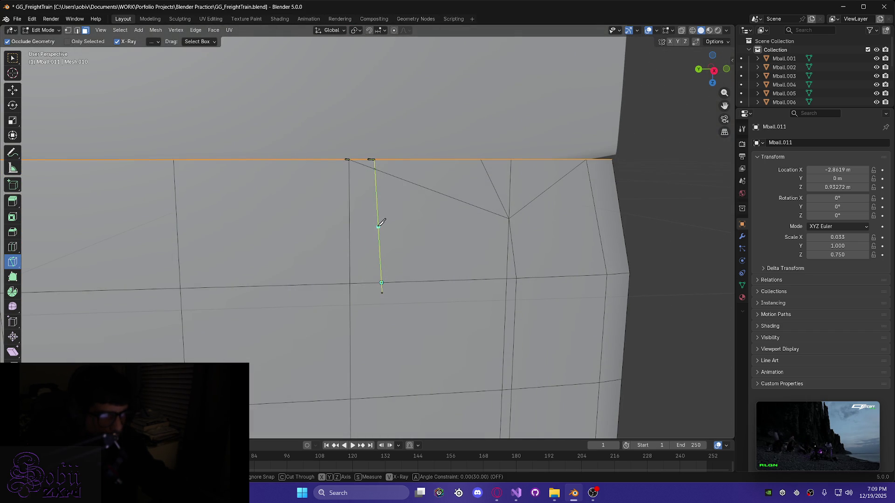
{"action": "mouse_move", "coordinate": [379, 260]}
{"action": "middle_mouse_down"}
{"action": "mouse_move", "coordinate": [380, 243]}
{"action": "mouse_move", "coordinate": [384, 323]}
{"action": "middle_mouse_up"}
{"action": "mouse_move", "coordinate": [377, 254]}
{"action": "middle_mouse_down"}
{"action": "mouse_move", "coordinate": [368, 251]}
{"action": "mouse_move", "coordinate": [356, 280]}
{"action": "mouse_move", "coordinate": [359, 356]}
{"action": "mouse_move", "coordinate": [335, 365]}
{"action": "mouse_move", "coordinate": [438, 375]}
{"action": "mouse_move", "coordinate": [419, 366]}
{"action": "mouse_move", "coordinate": [474, 295]}
{"action": "mouse_move", "coordinate": [459, 212]}
{"action": "mouse_move", "coordinate": [466, 216]}
{"action": "mouse_move", "coordinate": [345, 214]}
{"action": "mouse_move", "coordinate": [357, 224]}
{"action": "middle_mouse_up"}
{"action": "key", "text": "x"}
{"action": "key", "text": "x"}
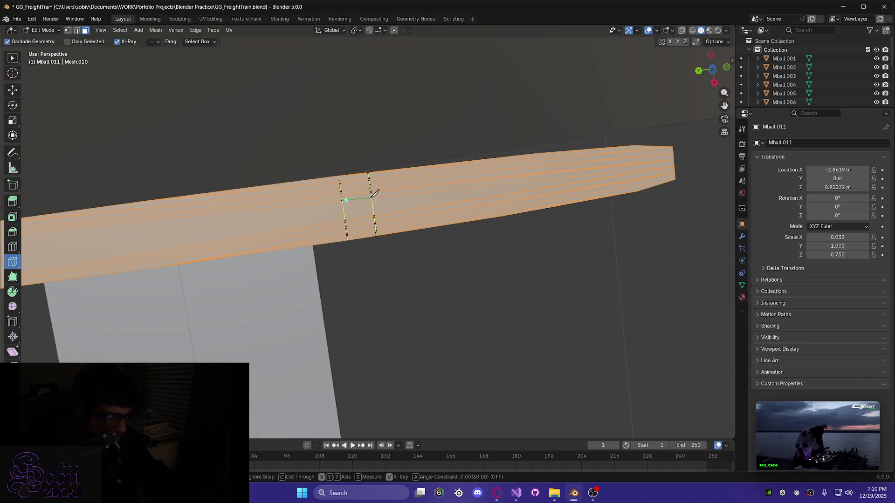
{"action": "key", "text": "y"}
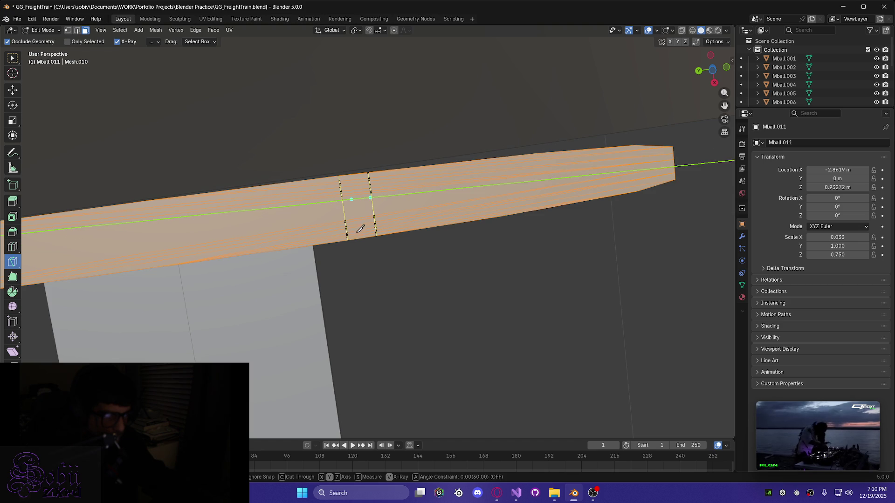
{"action": "scroll", "coordinate": [360, 230], "scroll_direction": "up", "scroll_amount": 3}
{"action": "scroll", "coordinate": [361, 230], "scroll_direction": "up", "scroll_amount": 1}
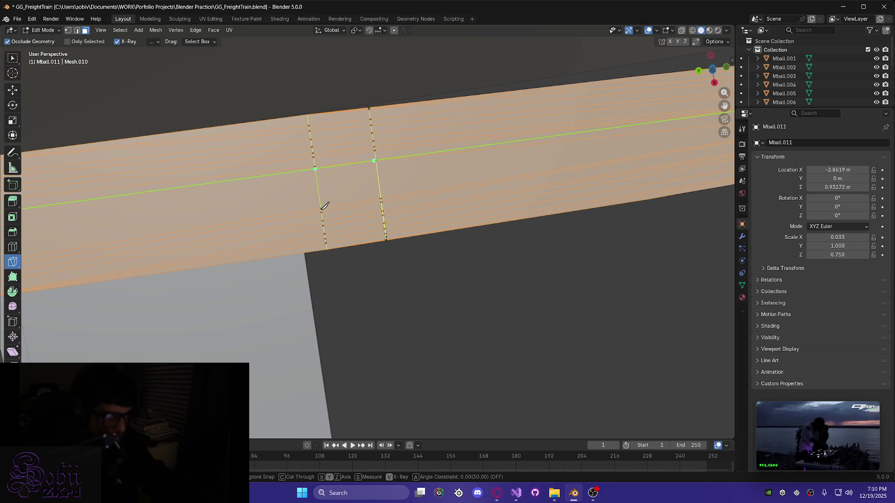
{"action": "scroll", "coordinate": [324, 159], "scroll_direction": "up", "scroll_amount": 4}
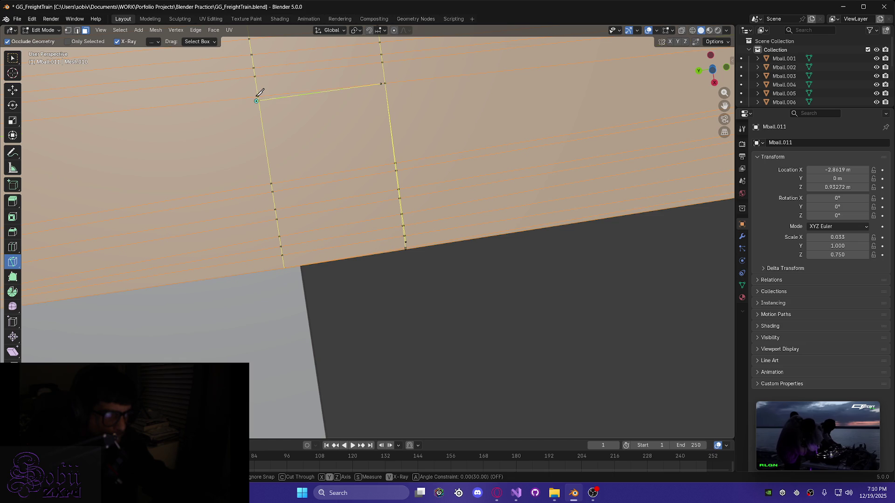
{"action": "left_click", "coordinate": [385, 84]}
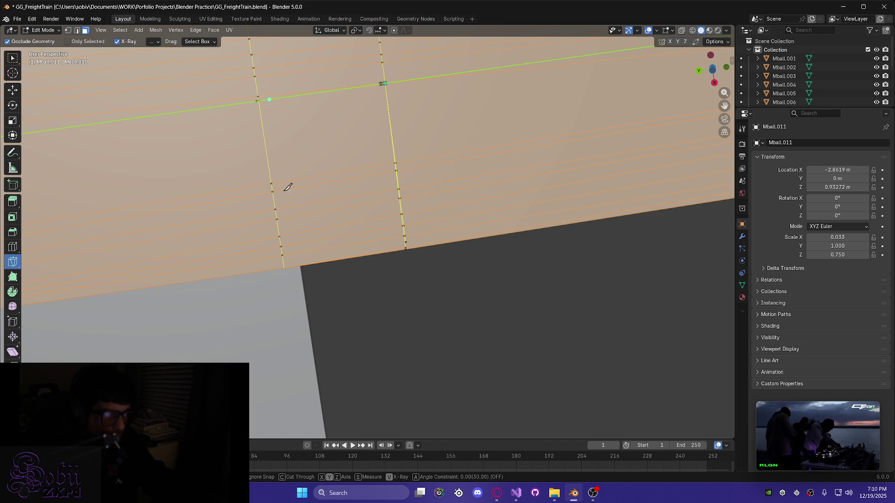
Cycle the knife's X/Y axis lock, then orbit back toward the roof edge strip
{"action": "key", "text": "y"}
{"action": "key", "text": "x"}
{"action": "key", "text": "x"}
{"action": "key", "text": "x"}
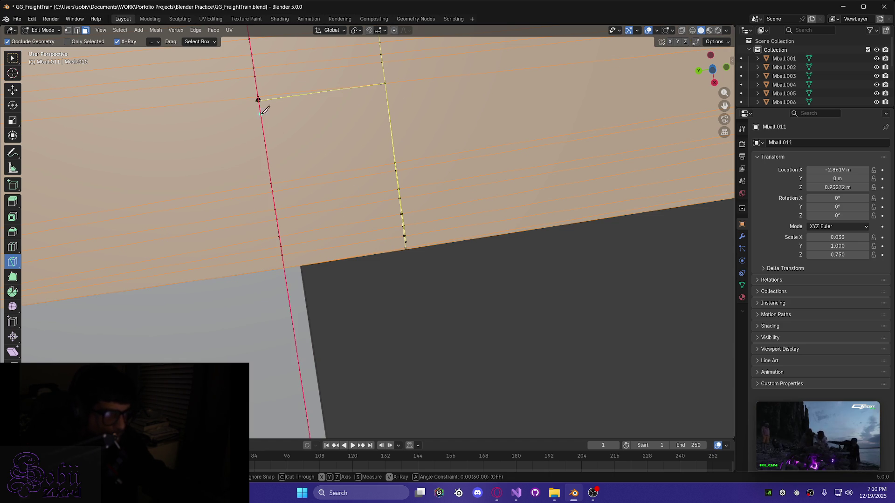
{"action": "key", "text": "x"}
{"action": "key", "text": "x"}
{"action": "key", "text": "y"}
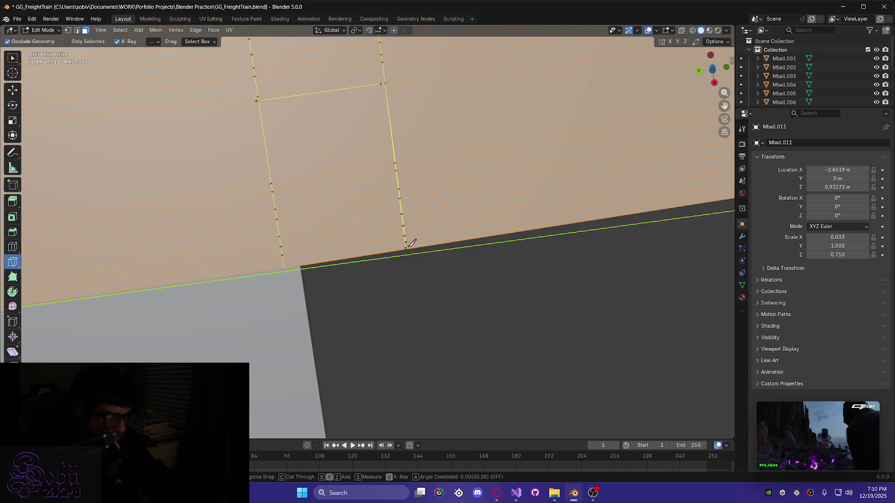
{"action": "key", "text": "y"}
{"action": "key", "text": "y"}
{"action": "key", "text": "y"}
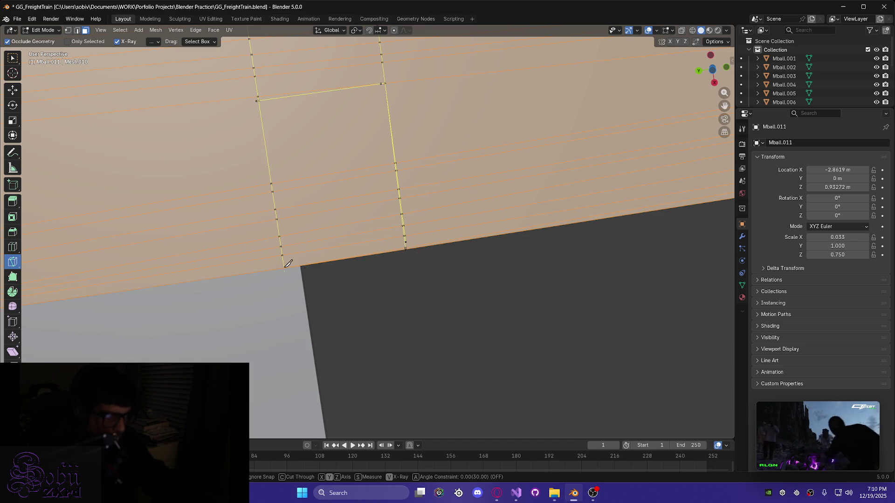
{"action": "mouse_move", "coordinate": [289, 260]}
{"action": "middle_mouse_down"}
{"action": "mouse_move", "coordinate": [286, 225]}
{"action": "mouse_move", "coordinate": [287, 242]}
{"action": "middle_mouse_up"}
{"action": "mouse_move", "coordinate": [235, 195]}
{"action": "middle_mouse_down"}
{"action": "mouse_move", "coordinate": [294, 201]}
{"action": "mouse_move", "coordinate": [349, 292]}
{"action": "mouse_move", "coordinate": [391, 289]}
{"action": "mouse_move", "coordinate": [387, 282]}
{"action": "mouse_move", "coordinate": [431, 270]}
{"action": "mouse_move", "coordinate": [423, 267]}
{"action": "mouse_move", "coordinate": [446, 279]}
{"action": "mouse_move", "coordinate": [503, 226]}
{"action": "mouse_move", "coordinate": [385, 220]}
{"action": "mouse_move", "coordinate": [315, 186]}
{"action": "mouse_move", "coordinate": [320, 170]}
{"action": "mouse_move", "coordinate": [309, 164]}
{"action": "mouse_move", "coordinate": [314, 174]}
{"action": "mouse_move", "coordinate": [319, 160]}
{"action": "mouse_move", "coordinate": [336, 159]}
{"action": "middle_mouse_up"}
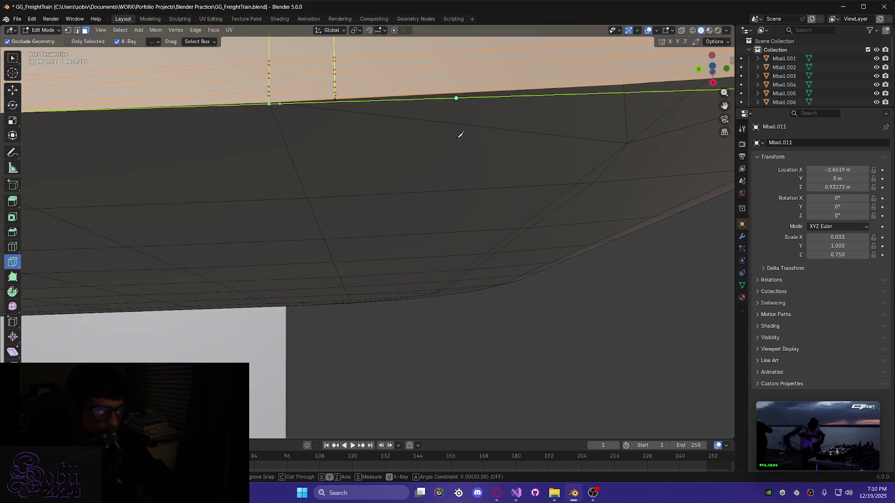
Knife-cut along the strip's bottom edge from one vertex to the next
{"action": "scroll", "coordinate": [461, 135], "scroll_direction": "down", "scroll_amount": 3}
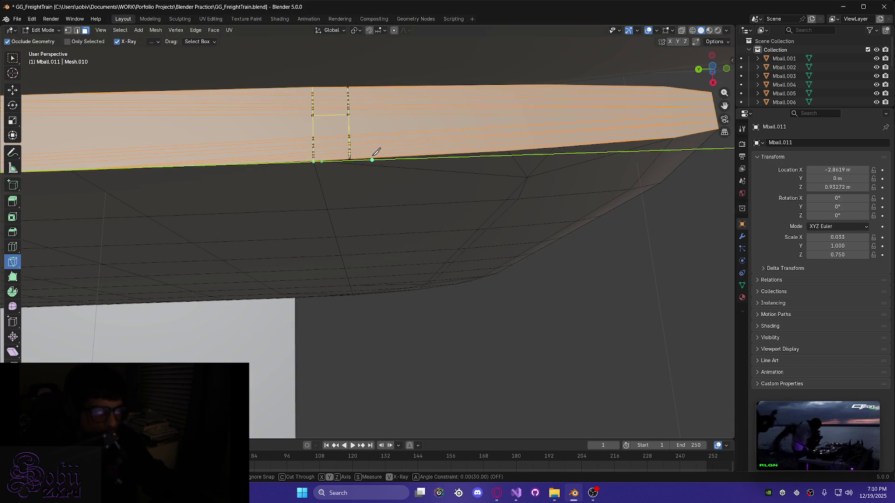
{"action": "key", "text": "x"}
{"action": "key", "text": "x"}
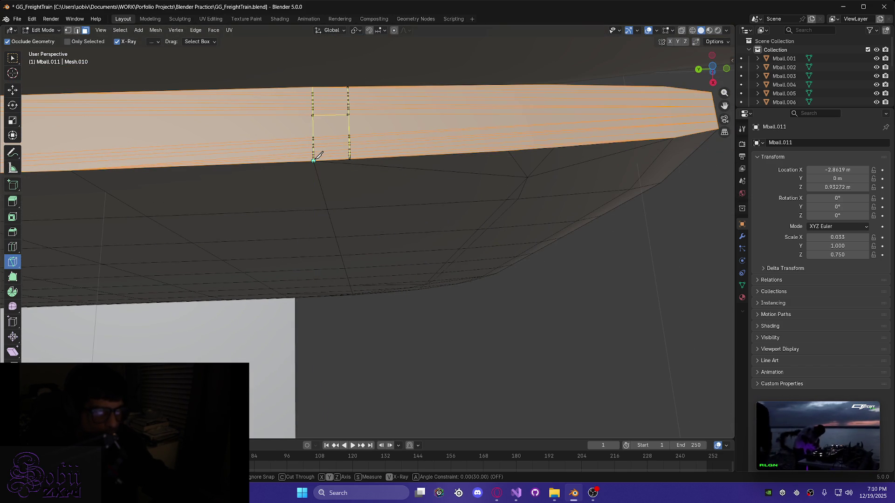
{"action": "middle_click_drag", "start_coordinate": [354, 154], "coordinate": [355, 154]}
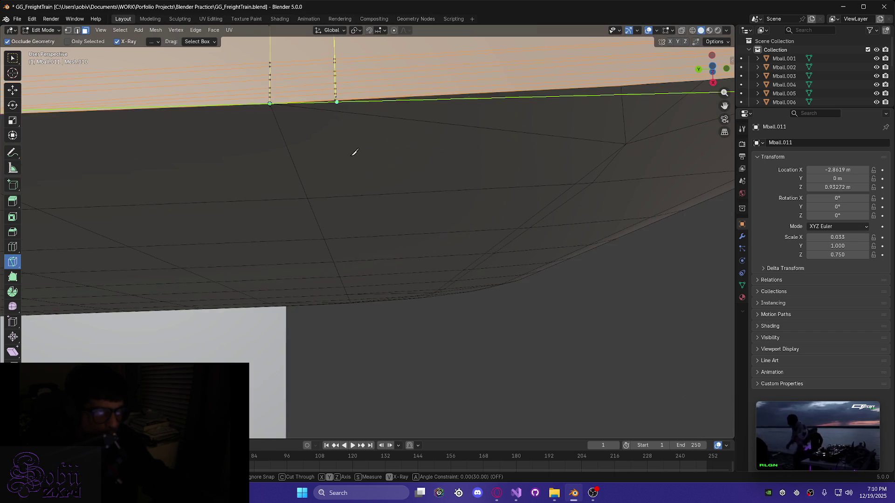
{"action": "middle_click_drag", "start_coordinate": [323, 120], "coordinate": [346, 197]}
{"action": "scroll", "coordinate": [345, 197], "scroll_direction": "up", "scroll_amount": 4}
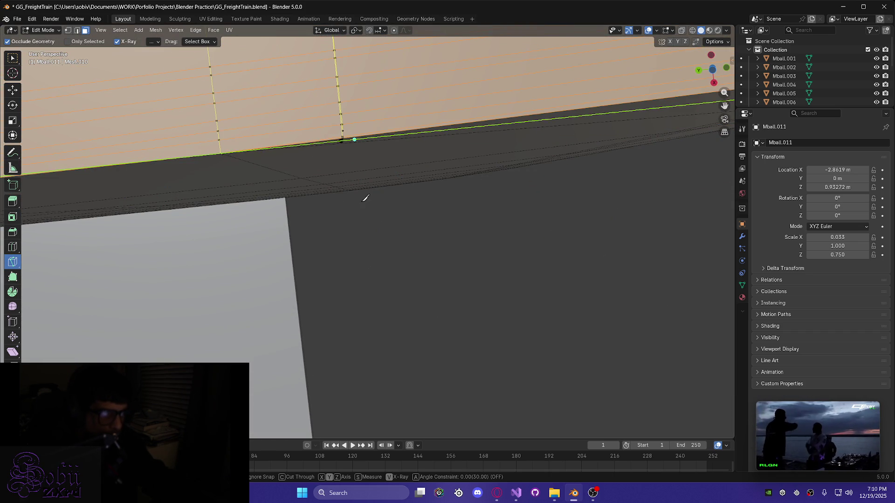
{"action": "mouse_move", "coordinate": [371, 214]}
{"action": "middle_mouse_down"}
{"action": "mouse_move", "coordinate": [355, 190]}
{"action": "mouse_move", "coordinate": [357, 168]}
{"action": "middle_mouse_up"}
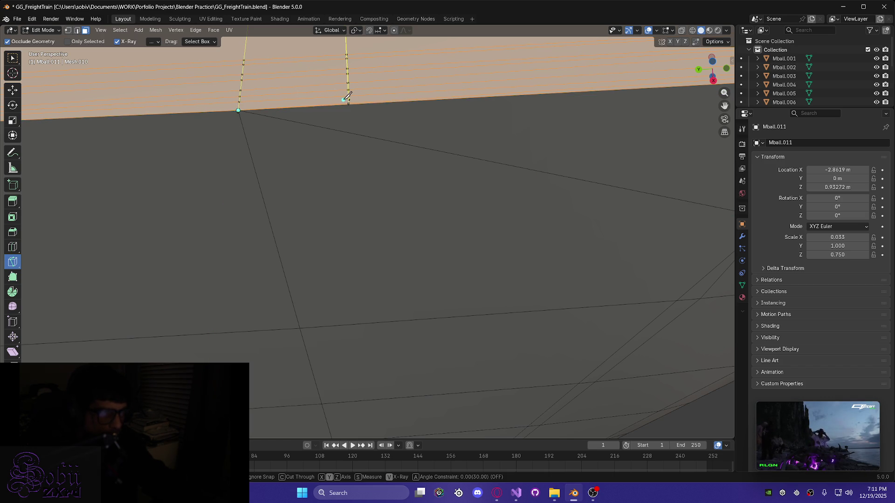
{"action": "left_click", "coordinate": [240, 103]}
{"action": "left_click", "coordinate": [349, 99]}
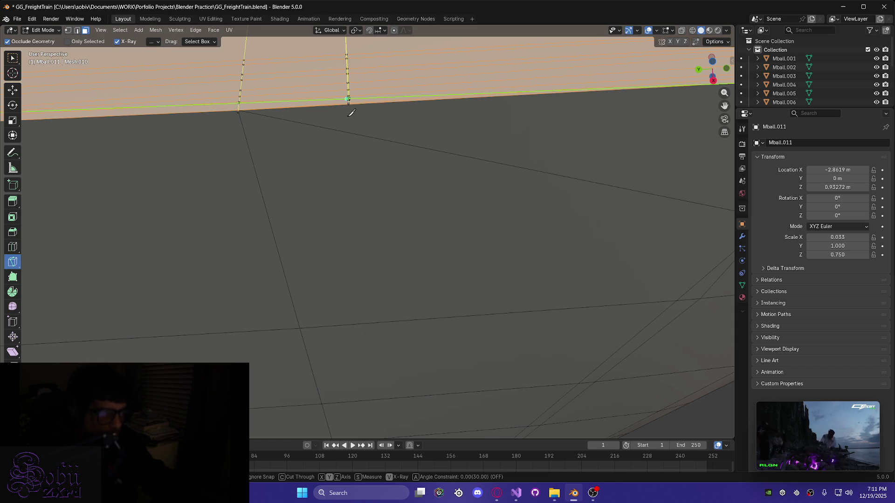
Knife-cut along the top edge from the top-right corner to the top-left corner
{"action": "scroll", "coordinate": [356, 158], "scroll_direction": "down", "scroll_amount": 3}
{"action": "mouse_move", "coordinate": [358, 186]}
{"action": "middle_mouse_down"}
{"action": "mouse_move", "coordinate": [360, 253]}
{"action": "mouse_move", "coordinate": [338, 222]}
{"action": "mouse_move", "coordinate": [331, 159]}
{"action": "middle_mouse_up"}
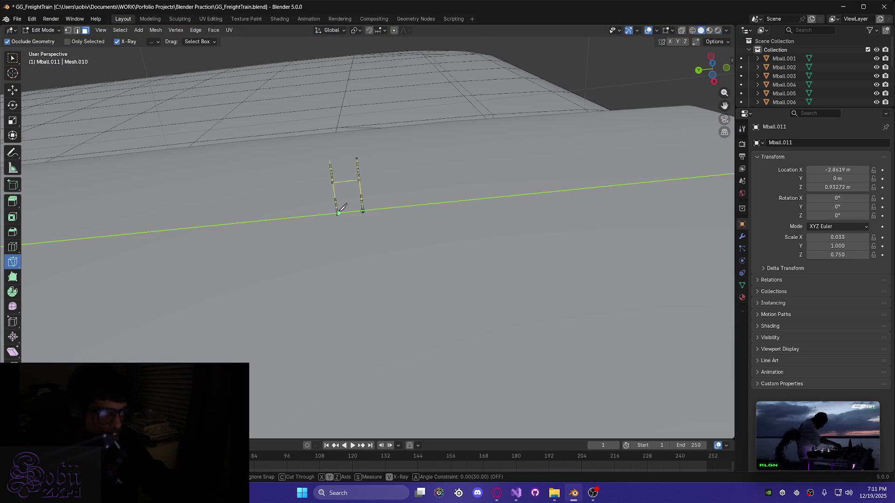
{"action": "key", "text": "x"}
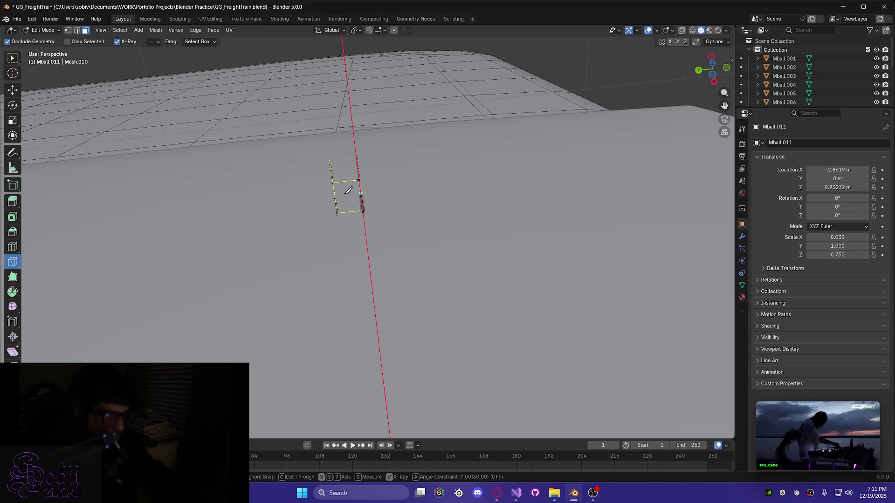
{"action": "left_click", "coordinate": [357, 158]}
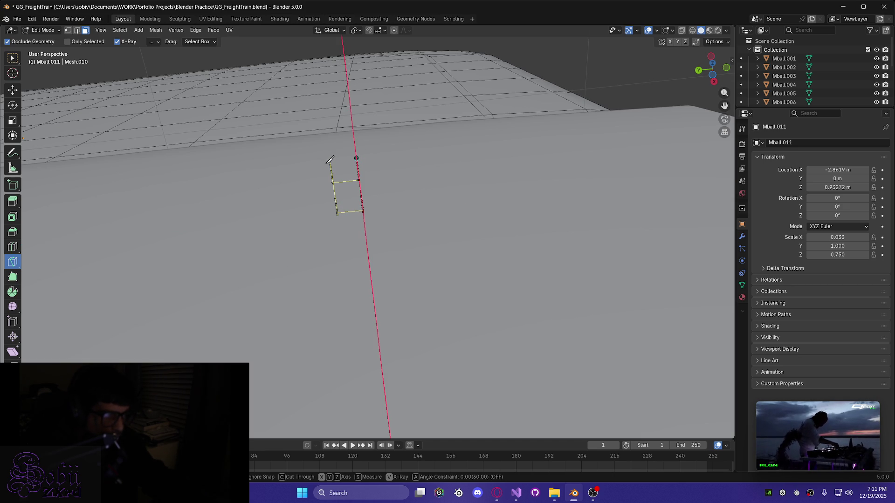
{"action": "key", "text": "y"}
{"action": "left_click", "coordinate": [328, 161]}
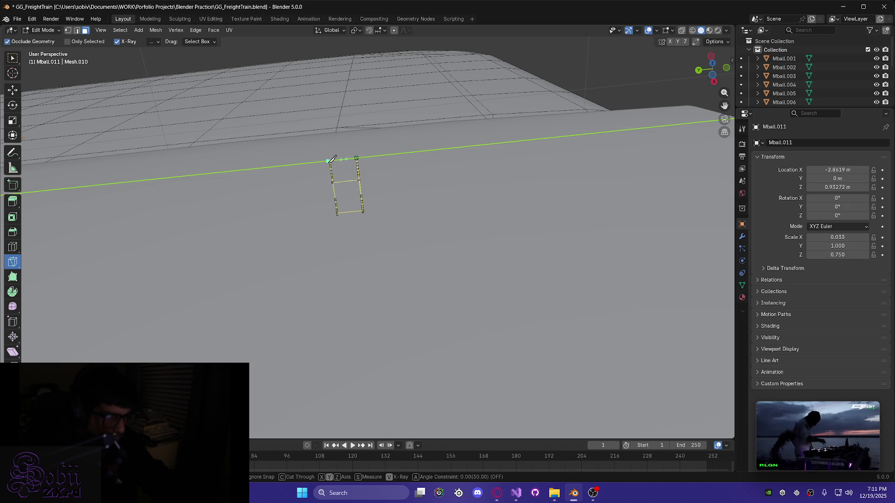
{"action": "scroll", "coordinate": [334, 189], "scroll_direction": "up", "scroll_amount": 2}
{"action": "mouse_move", "coordinate": [333, 189]}
{"action": "middle_mouse_down"}
{"action": "mouse_move", "coordinate": [324, 120]}
{"action": "mouse_move", "coordinate": [306, 224]}
{"action": "mouse_move", "coordinate": [314, 135]}
{"action": "mouse_move", "coordinate": [329, 202]}
{"action": "mouse_move", "coordinate": [256, 134]}
{"action": "mouse_move", "coordinate": [315, 230]}
{"action": "mouse_move", "coordinate": [307, 232]}
{"action": "middle_mouse_up"}
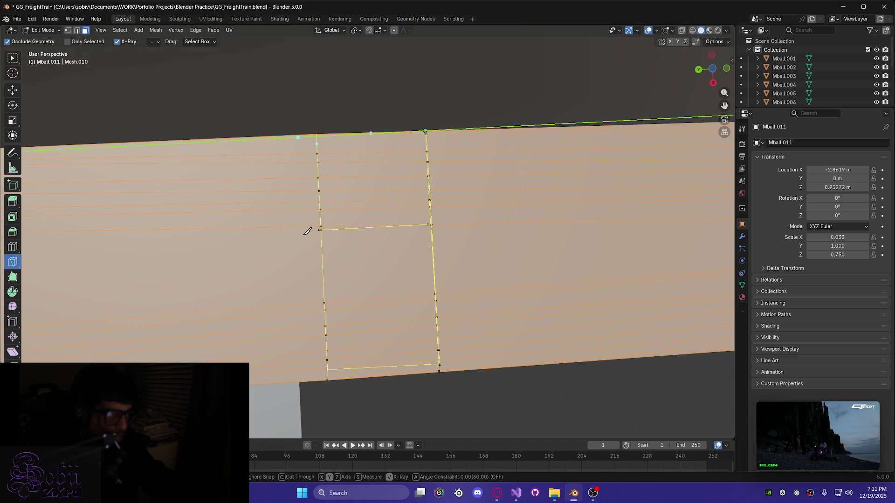
Try a knife cut from the top-left corner with various axis locks, then undo it
{"action": "left_click", "coordinate": [317, 144]}
{"action": "key", "text": "y"}
{"action": "key", "text": "z"}
{"action": "key", "text": "z"}
{"action": "key", "text": "y"}
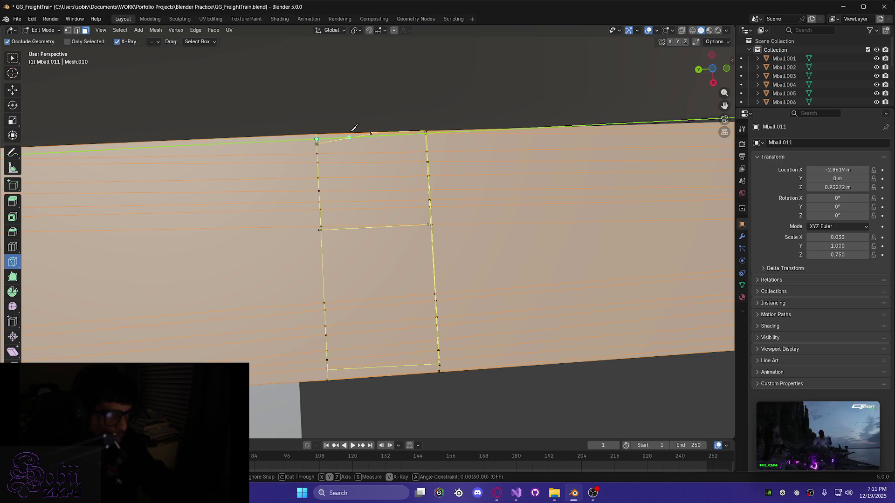
{"action": "key", "text": "y"}
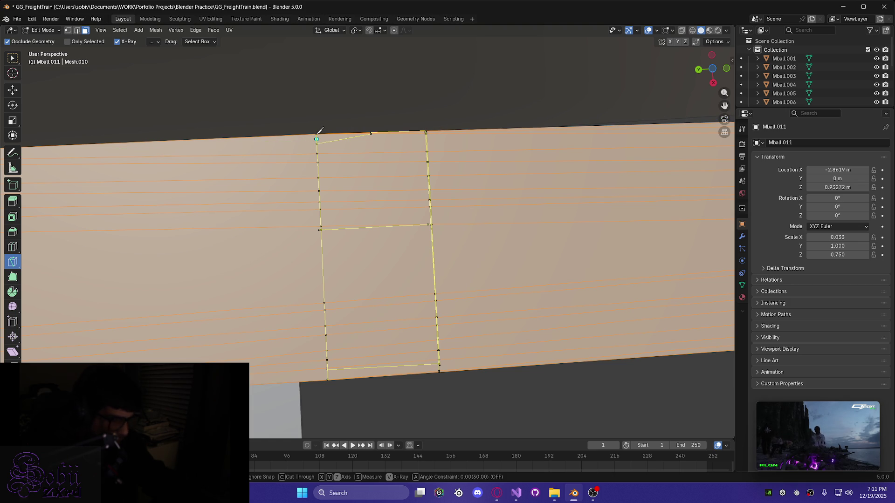
{"action": "key", "text": "x"}
{"action": "key", "text": "x"}
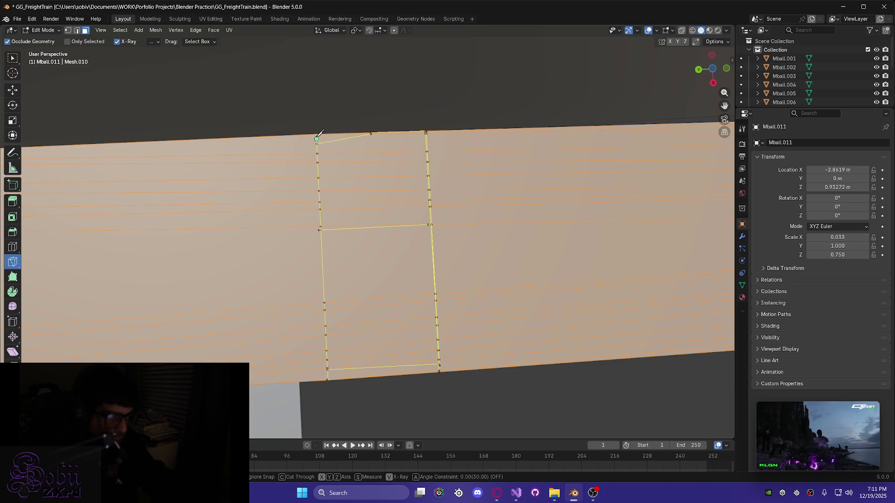
{"action": "scroll", "coordinate": [320, 134], "scroll_direction": "up", "scroll_amount": 2}
{"action": "key", "text": "x"}
{"action": "left_click", "coordinate": [303, 159]}
{"action": "key", "text": "ctrl+z"}
{"action": "key", "text": "x"}
{"action": "key", "text": "x"}
{"action": "key", "text": "x"}
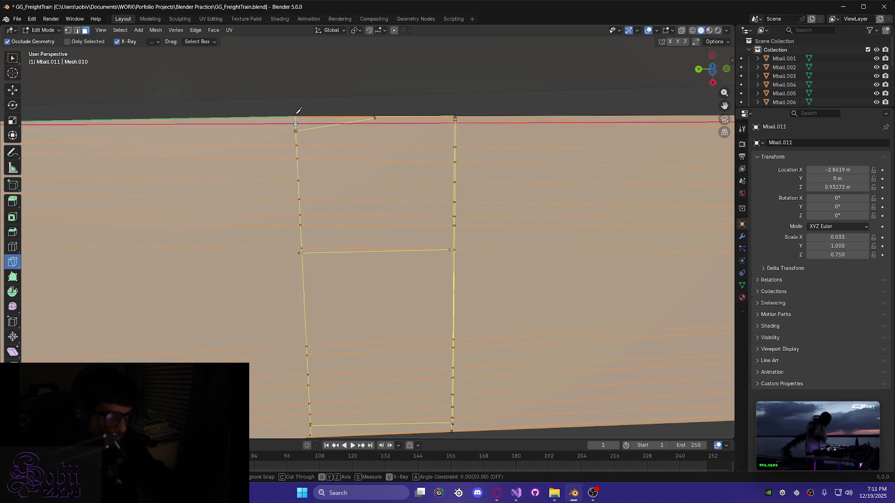
{"action": "key", "text": "x"}
{"action": "key", "text": "x"}
{"action": "key", "text": "x"}
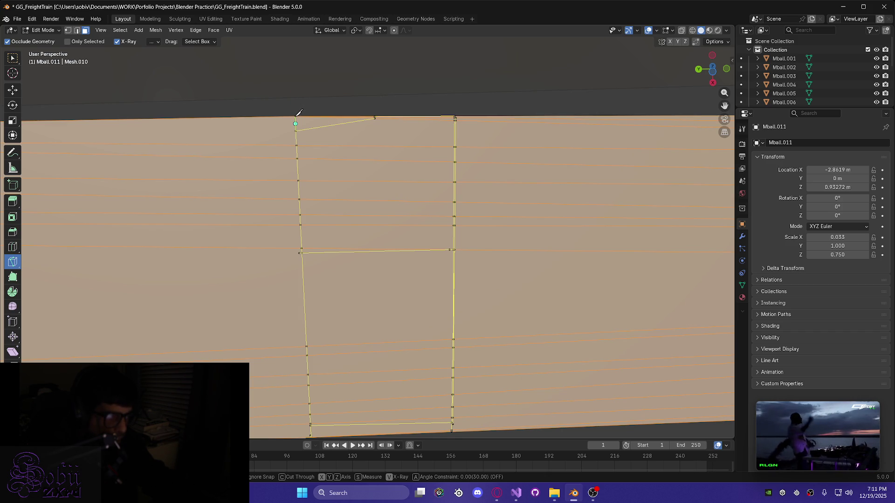
{"action": "key", "text": "x"}
{"action": "key", "text": "x"}
{"action": "key", "text": "Return"}
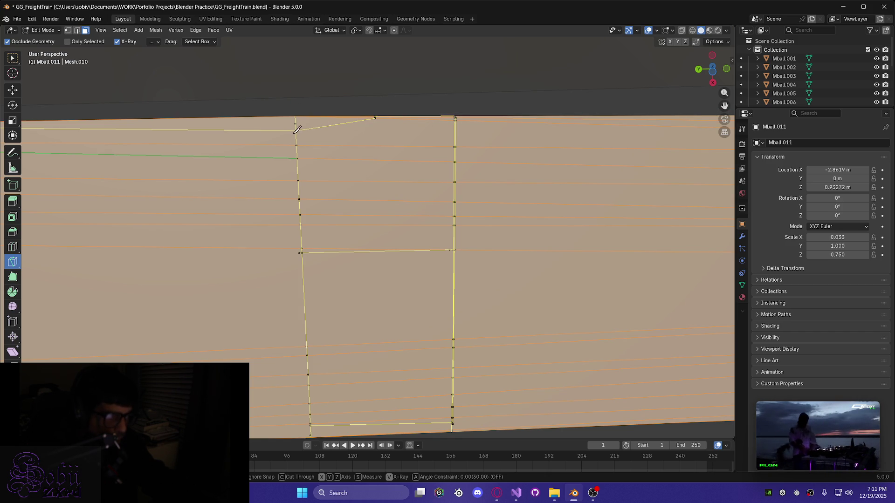
{"action": "key", "text": "ctrl+z"}
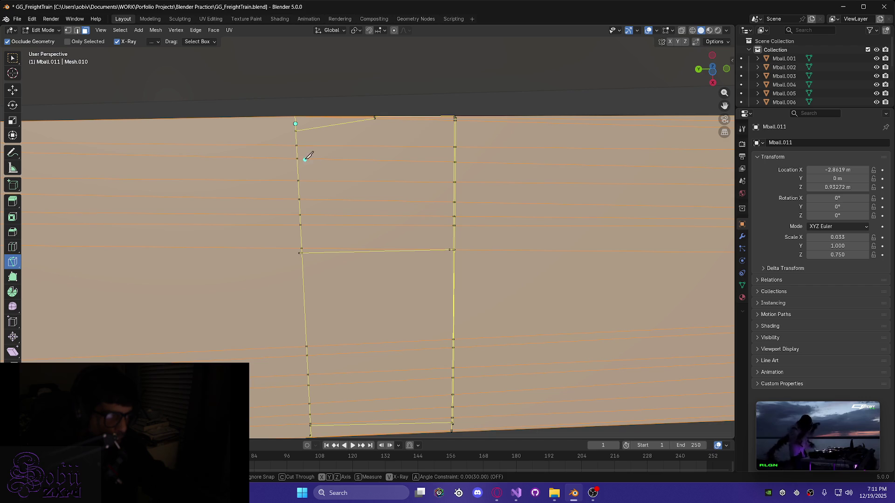
Attempt another cut from the panel's left vertex, then cancel the pending knife cuts
{"action": "middle_click_drag", "start_coordinate": [330, 188], "coordinate": [337, 176]}
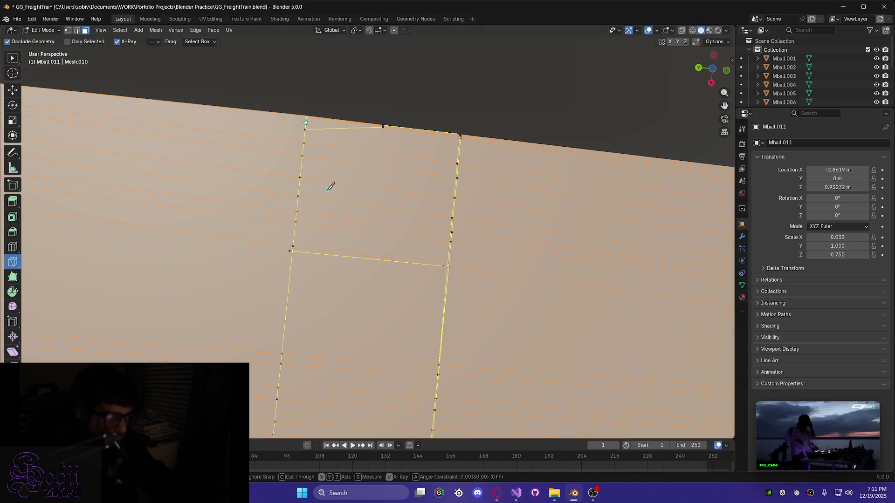
{"action": "left_click", "coordinate": [290, 252]}
{"action": "key", "text": "x"}
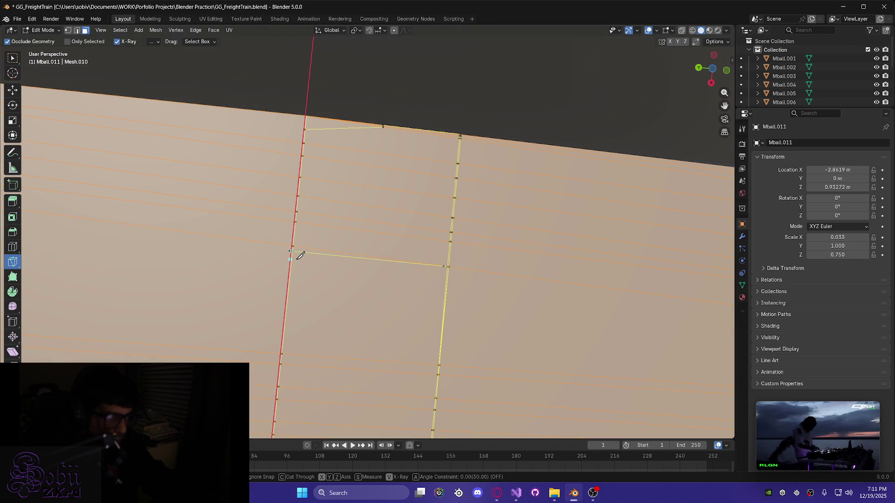
{"action": "key", "text": "x"}
{"action": "key", "text": "x"}
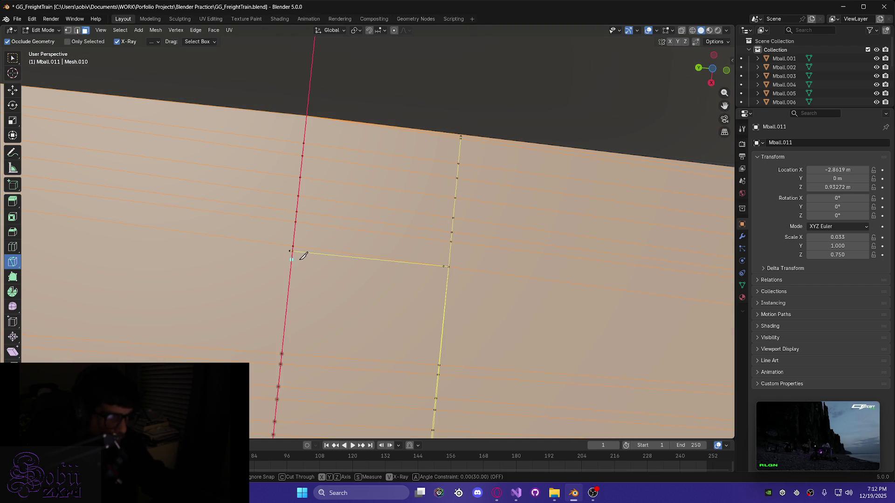
{"action": "key", "text": "x"}
{"action": "key", "text": "x"}
{"action": "key", "text": "x"}
{"action": "mouse_move", "coordinate": [295, 254]}
{"action": "middle_mouse_down"}
{"action": "mouse_move", "coordinate": [320, 222]}
{"action": "mouse_move", "coordinate": [365, 306]}
{"action": "mouse_move", "coordinate": [358, 214]}
{"action": "mouse_move", "coordinate": [354, 234]}
{"action": "middle_mouse_up"}
{"action": "key", "text": "x"}
{"action": "key", "text": "x"}
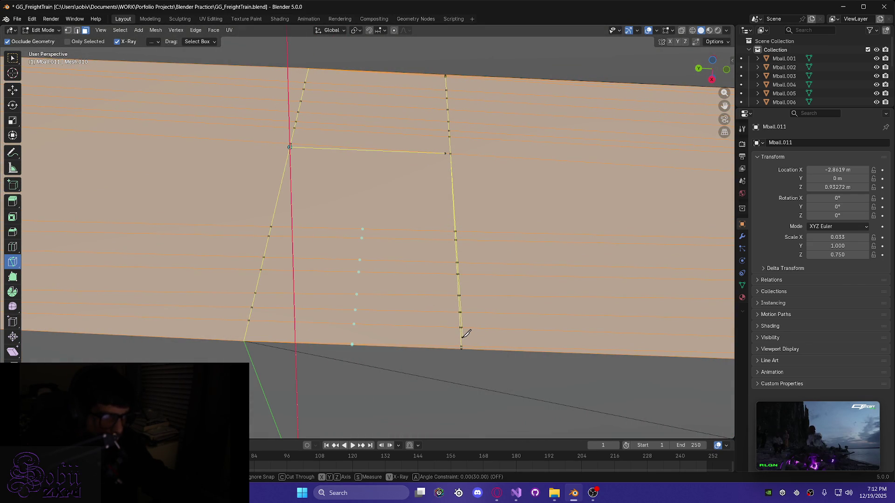
{"action": "key", "text": "ctrl+z"}
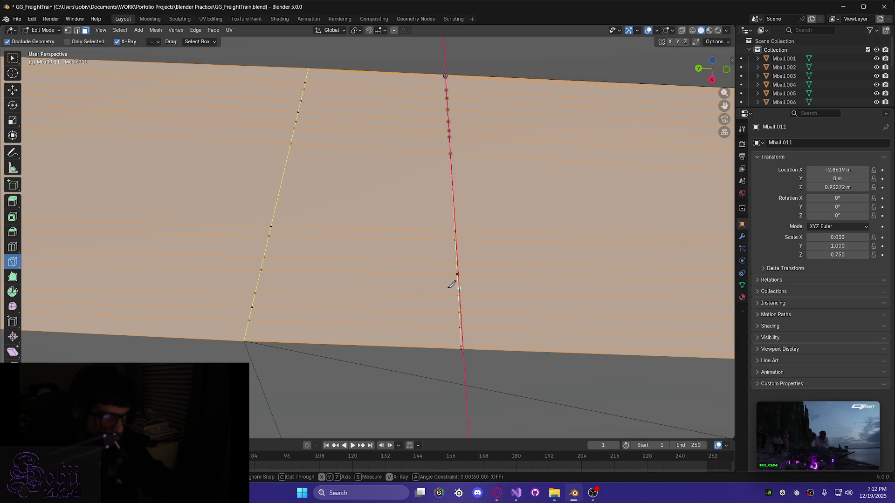
{"action": "key", "text": "x"}
{"action": "key", "text": "x"}
{"action": "key", "text": "y"}
{"action": "key", "text": "x"}
{"action": "key", "text": "x"}
{"action": "key", "text": "Escape"}
Cut straight from the strip's bottom vertex to its top vertex with an X lock, and confirm
{"action": "mouse_move", "coordinate": [403, 303]}
{"action": "middle_mouse_down"}
{"action": "mouse_move", "coordinate": [395, 303]}
{"action": "mouse_move", "coordinate": [407, 338]}
{"action": "mouse_move", "coordinate": [336, 265]}
{"action": "middle_mouse_up"}
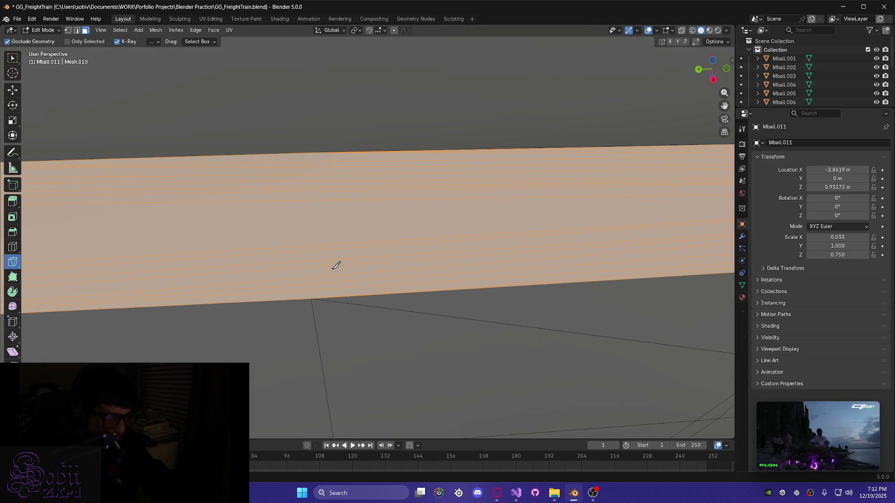
{"action": "left_click", "coordinate": [311, 299]}
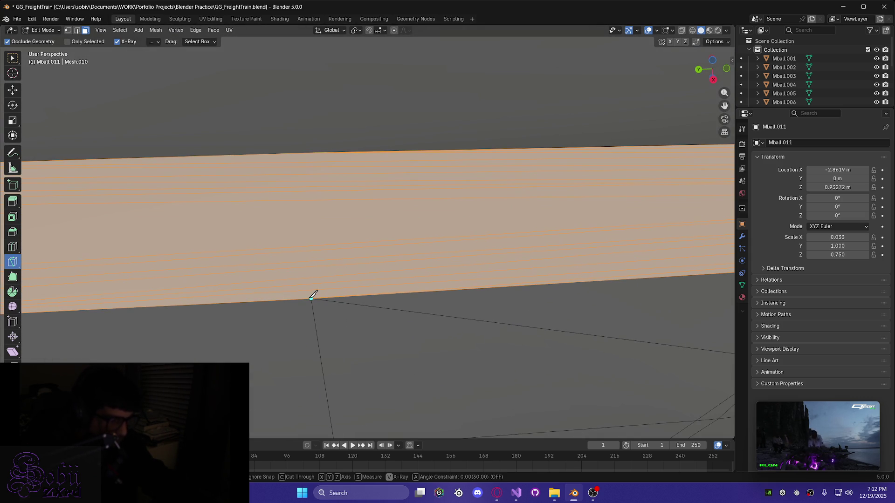
{"action": "key", "text": "x"}
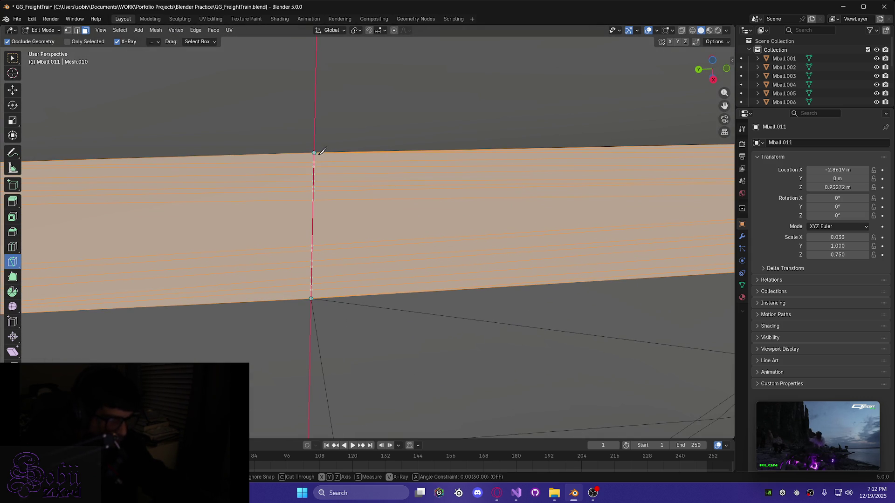
{"action": "left_click", "coordinate": [315, 153]}
{"action": "mouse_move", "coordinate": [314, 166]}
{"action": "middle_mouse_down"}
{"action": "mouse_move", "coordinate": [313, 215]}
{"action": "mouse_move", "coordinate": [299, 210]}
{"action": "mouse_move", "coordinate": [307, 214]}
{"action": "middle_mouse_up"}
{"action": "key", "text": "x"}
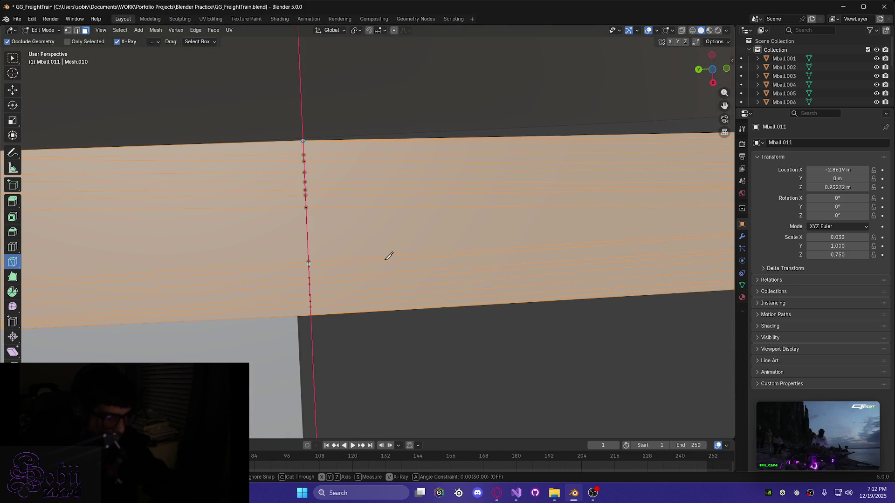
{"action": "key", "text": "Return"}
{"action": "mouse_move", "coordinate": [346, 286]}
{"action": "middle_mouse_down"}
{"action": "mouse_move", "coordinate": [346, 270]}
{"action": "mouse_move", "coordinate": [373, 305]}
{"action": "middle_mouse_up"}
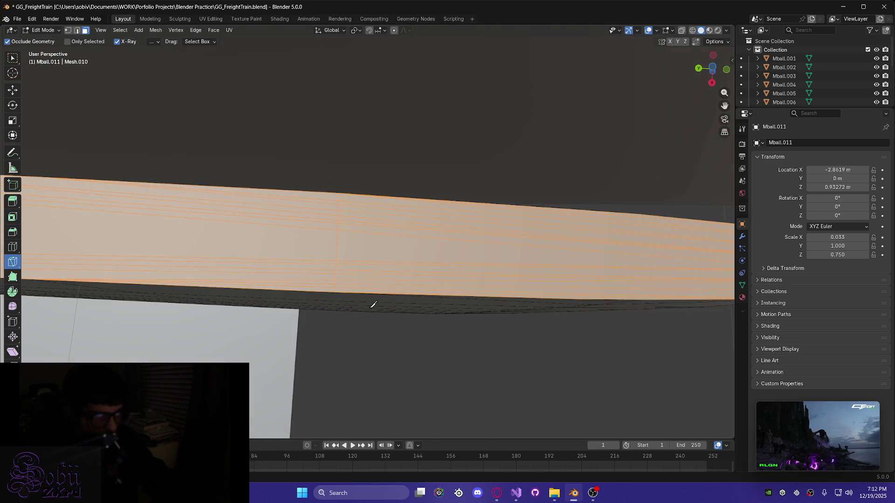
{"action": "scroll", "coordinate": [373, 305], "scroll_direction": "down", "scroll_amount": 5}
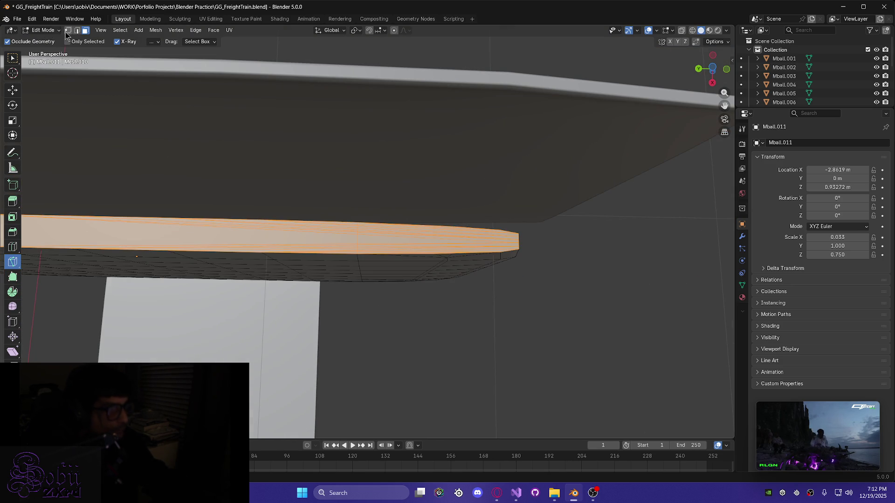
Clear the selection with box select active and select the right half of the strip's faces
{"action": "left_click", "coordinate": [13, 58]}
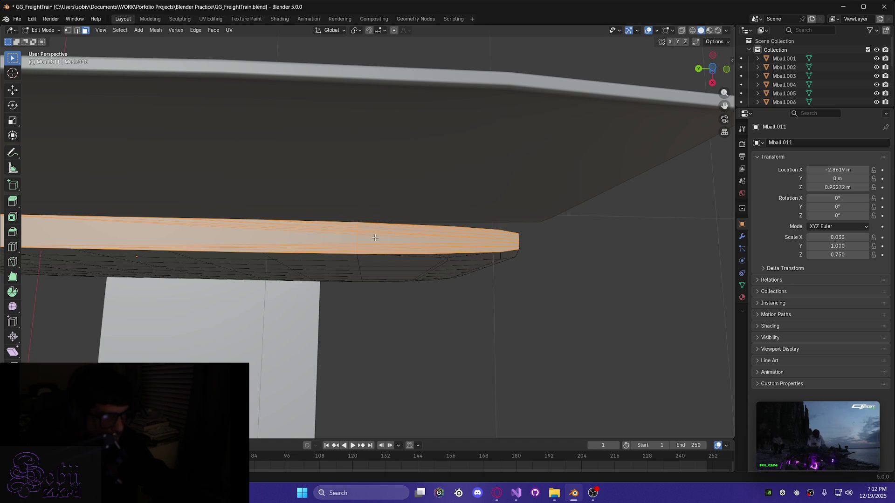
{"action": "key", "text": "alt+a"}
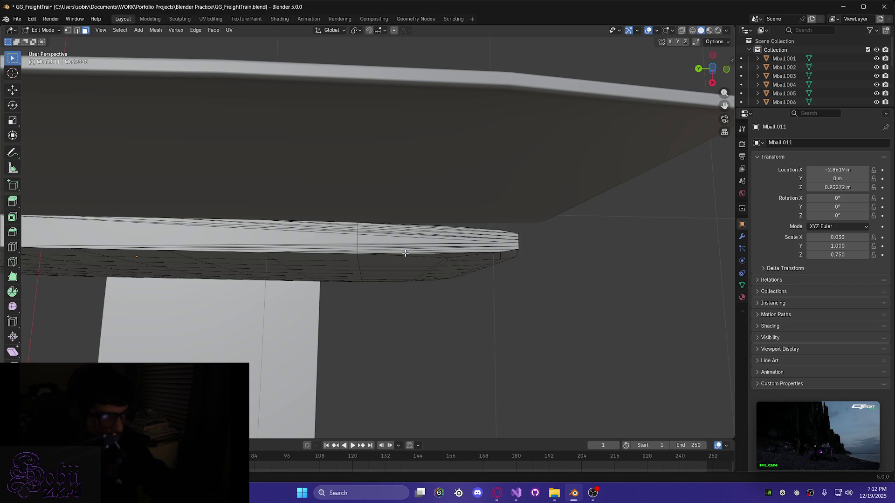
{"action": "scroll", "coordinate": [481, 251], "scroll_direction": "up", "scroll_amount": 3}
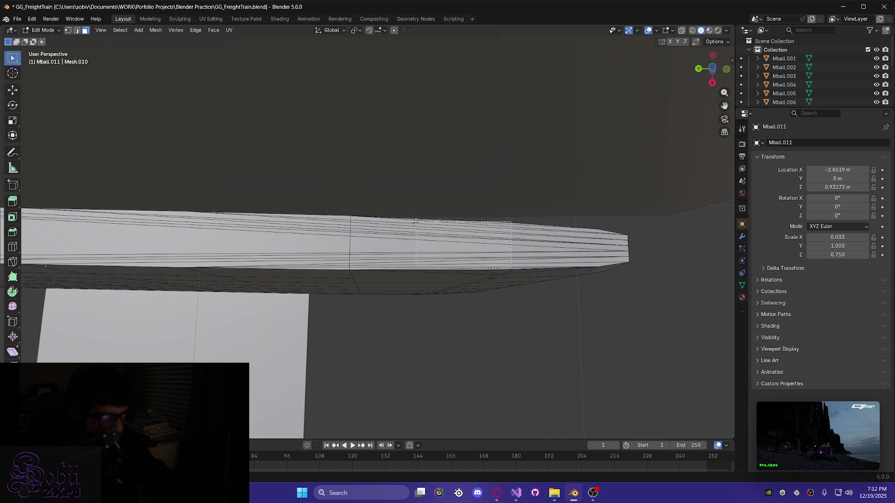
{"action": "left_click_drag", "start_coordinate": [415, 223], "coordinate": [422, 243]}
{"action": "scroll", "coordinate": [386, 238], "scroll_direction": "up", "scroll_amount": 5}
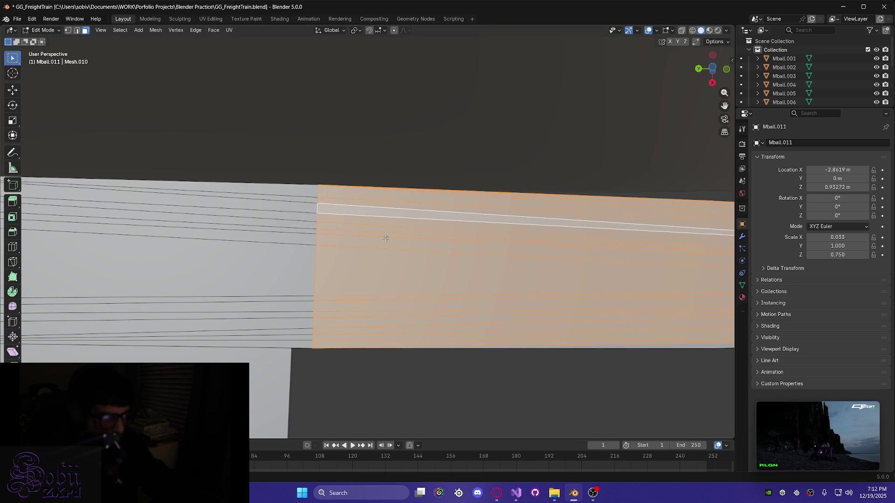
{"action": "scroll", "coordinate": [382, 235], "scroll_direction": "up", "scroll_amount": 3}
{"action": "scroll", "coordinate": [380, 241], "scroll_direction": "down", "scroll_amount": 3}
{"action": "mouse_move", "coordinate": [380, 242]}
{"action": "middle_mouse_down"}
{"action": "mouse_move", "coordinate": [362, 162]}
{"action": "mouse_move", "coordinate": [426, 295]}
{"action": "mouse_move", "coordinate": [360, 311]}
{"action": "mouse_move", "coordinate": [272, 289]}
{"action": "mouse_move", "coordinate": [307, 288]}
{"action": "mouse_move", "coordinate": [387, 334]}
{"action": "mouse_move", "coordinate": [504, 364]}
{"action": "mouse_move", "coordinate": [354, 289]}
{"action": "mouse_move", "coordinate": [336, 270]}
{"action": "mouse_move", "coordinate": [465, 162]}
{"action": "mouse_move", "coordinate": [460, 95]}
{"action": "middle_mouse_up"}
Box-select the faces along the front panel's left edge strip
{"action": "mouse_move", "coordinate": [329, 398]}
{"action": "middle_mouse_down"}
{"action": "mouse_move", "coordinate": [306, 244]}
{"action": "mouse_move", "coordinate": [252, 314]}
{"action": "mouse_move", "coordinate": [184, 329]}
{"action": "middle_mouse_up"}
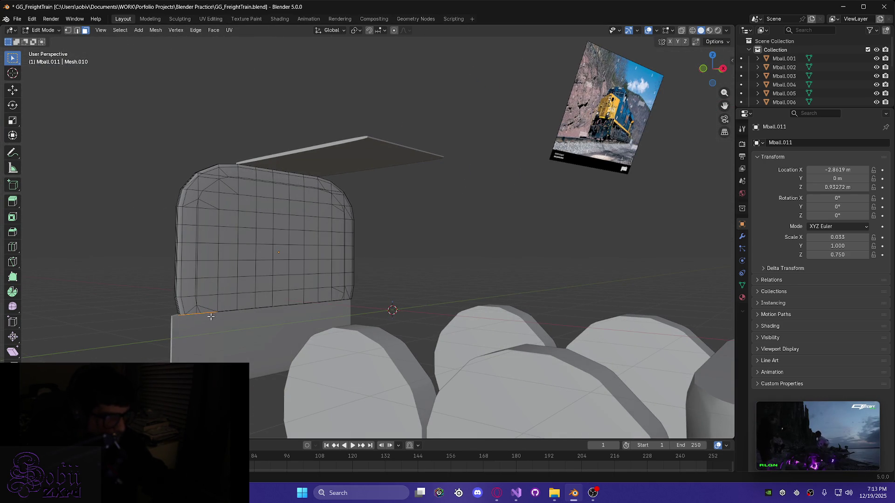
{"action": "left_click_drag", "start_coordinate": [208, 313], "coordinate": [173, 163]}
{"action": "mouse_move", "coordinate": [164, 271]}
{"action": "middle_mouse_down"}
{"action": "mouse_move", "coordinate": [234, 284]}
{"action": "mouse_move", "coordinate": [186, 287]}
{"action": "mouse_move", "coordinate": [416, 259]}
{"action": "middle_mouse_up"}
{"action": "scroll", "coordinate": [277, 369], "scroll_direction": "up", "scroll_amount": 2}
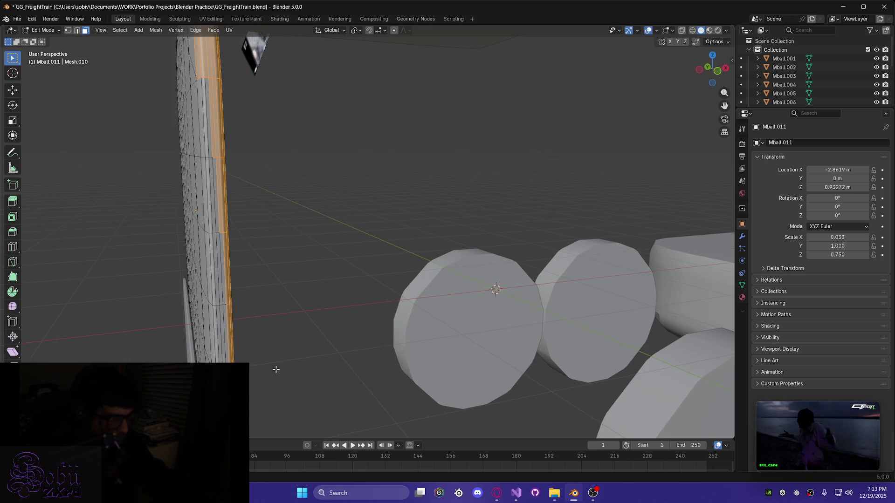
{"action": "mouse_move", "coordinate": [256, 362]}
{"action": "middle_mouse_down"}
{"action": "mouse_move", "coordinate": [276, 279]}
{"action": "mouse_move", "coordinate": [222, 333]}
{"action": "middle_mouse_up"}
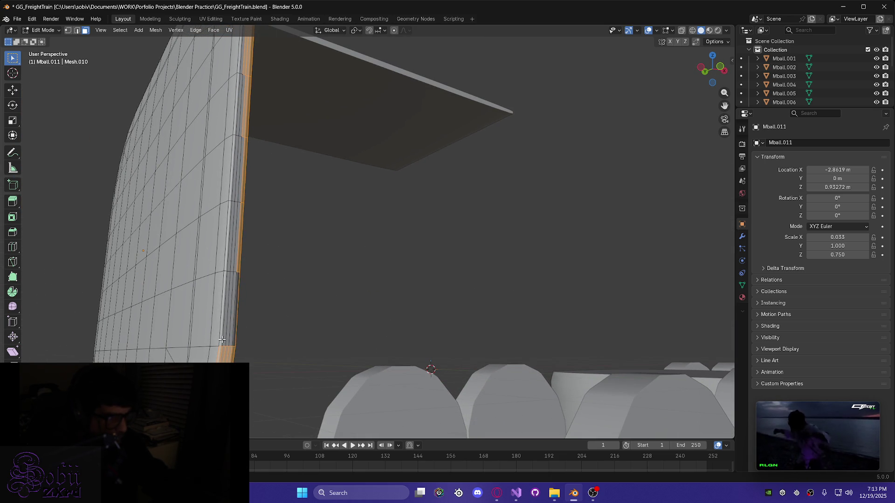
{"action": "mouse_move", "coordinate": [229, 320]}
{"action": "left_mouse_down"}
{"action": "mouse_move", "coordinate": [236, 70]}
{"action": "mouse_move", "coordinate": [235, 103]}
{"action": "left_mouse_up"}
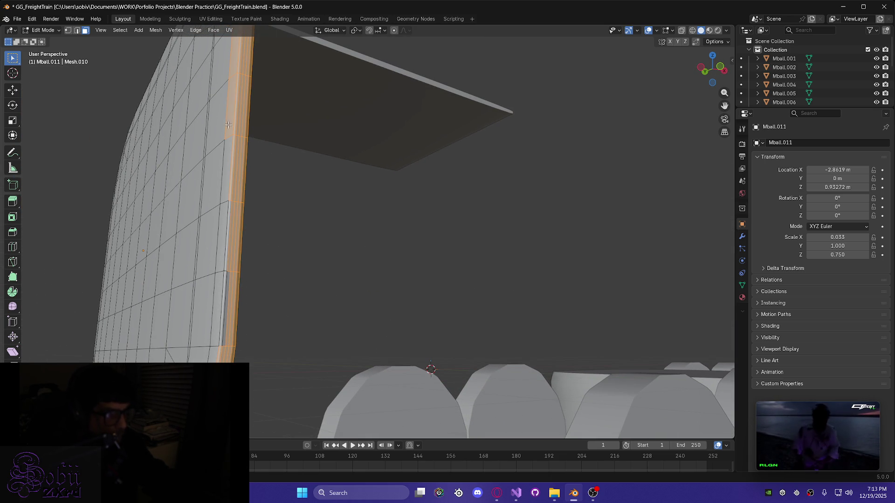
{"action": "middle_click_drag", "start_coordinate": [224, 332], "coordinate": [289, 369]}
{"action": "scroll", "coordinate": [314, 333], "scroll_direction": "up", "scroll_amount": 5}
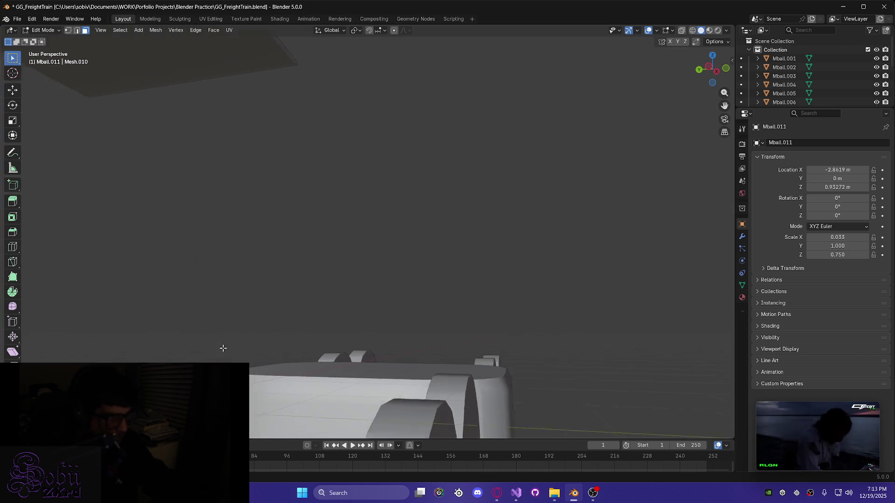
{"action": "scroll", "coordinate": [392, 360], "scroll_direction": "up", "scroll_amount": 8}
Select the rightmost column of cab-front faces plus the top corner faces
{"action": "mouse_move", "coordinate": [329, 323]}
{"action": "middle_mouse_down"}
{"action": "mouse_move", "coordinate": [420, 345]}
{"action": "mouse_move", "coordinate": [453, 338]}
{"action": "mouse_move", "coordinate": [309, 252]}
{"action": "mouse_move", "coordinate": [371, 275]}
{"action": "mouse_move", "coordinate": [420, 313]}
{"action": "middle_mouse_up"}
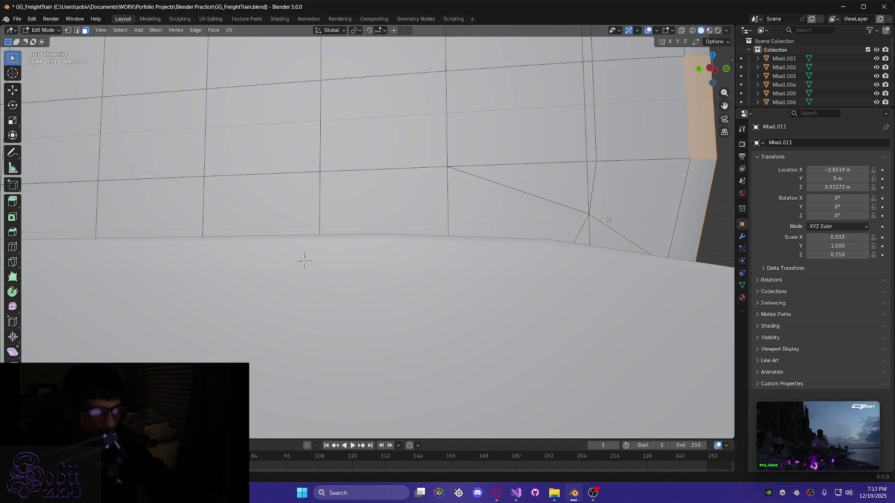
{"action": "scroll", "coordinate": [606, 219], "scroll_direction": "down", "scroll_amount": 2}
{"action": "scroll", "coordinate": [575, 179], "scroll_direction": "down", "scroll_amount": 2}
{"action": "scroll", "coordinate": [561, 186], "scroll_direction": "down", "scroll_amount": 2}
{"action": "scroll", "coordinate": [536, 179], "scroll_direction": "down", "scroll_amount": 2}
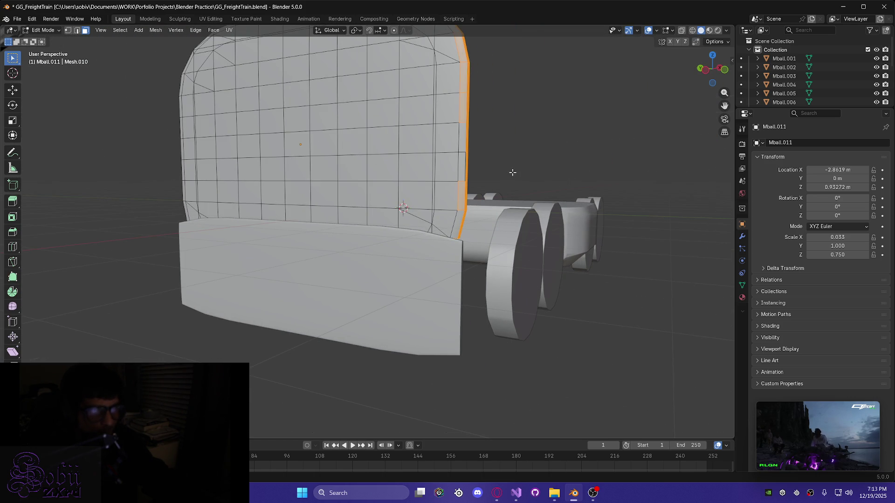
{"action": "mouse_move", "coordinate": [415, 40]}
{"action": "left_mouse_down"}
{"action": "mouse_move", "coordinate": [460, 154]}
{"action": "mouse_move", "coordinate": [465, 227]}
{"action": "left_mouse_up"}
{"action": "scroll", "coordinate": [460, 206], "scroll_direction": "down", "scroll_amount": 2}
{"action": "middle_click_drag", "start_coordinate": [460, 206], "coordinate": [423, 156]}
{"action": "left_click", "coordinate": [410, 129], "text": "shift"}
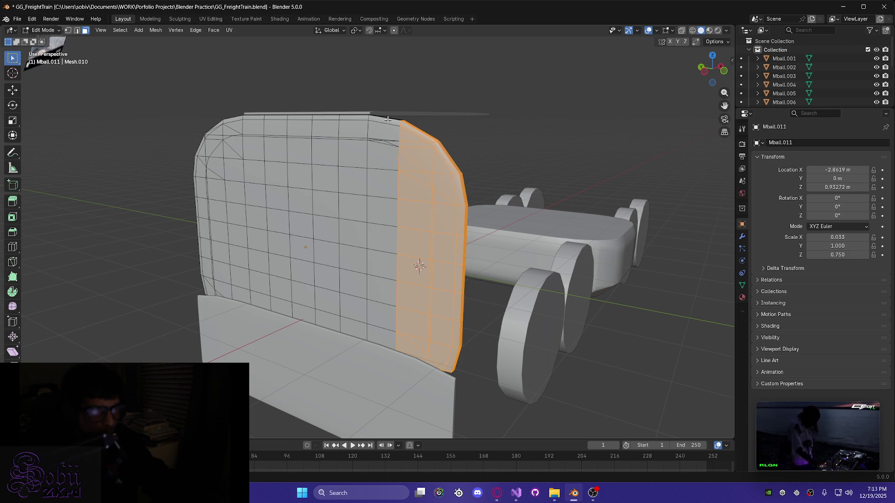
Add the faces below and to the left of the current selection
{"action": "mouse_move", "coordinate": [385, 120]}
{"action": "middle_mouse_down"}
{"action": "mouse_move", "coordinate": [414, 206]}
{"action": "mouse_move", "coordinate": [379, 179]}
{"action": "mouse_move", "coordinate": [359, 285]}
{"action": "middle_mouse_up"}
{"action": "mouse_move", "coordinate": [338, 332]}
{"action": "middle_mouse_down"}
{"action": "mouse_move", "coordinate": [302, 306]}
{"action": "mouse_move", "coordinate": [237, 328]}
{"action": "mouse_move", "coordinate": [278, 333]}
{"action": "middle_mouse_up"}
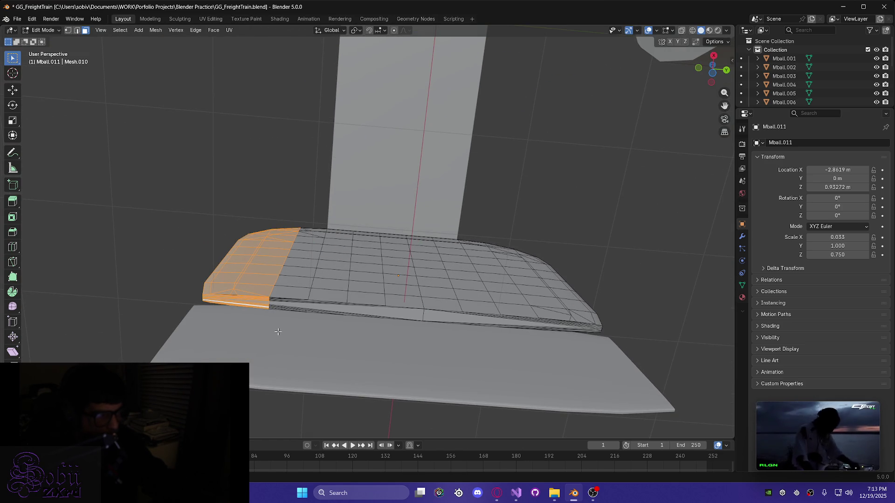
{"action": "mouse_move", "coordinate": [242, 282]}
{"action": "middle_mouse_down"}
{"action": "mouse_move", "coordinate": [374, 373]}
{"action": "mouse_move", "coordinate": [277, 171]}
{"action": "mouse_move", "coordinate": [176, 85]}
{"action": "middle_mouse_up"}
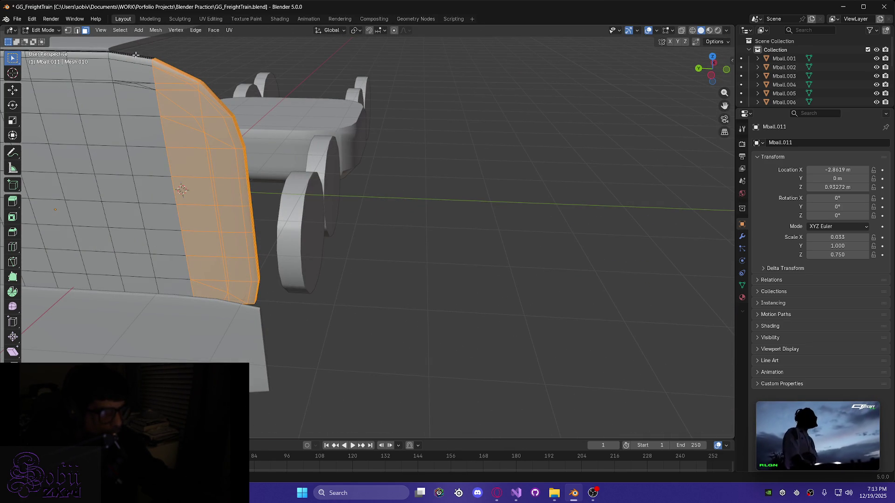
{"action": "mouse_move", "coordinate": [157, 171]}
{"action": "left_mouse_down"}
{"action": "mouse_move", "coordinate": [175, 192]}
{"action": "mouse_move", "coordinate": [169, 187]}
{"action": "left_mouse_up"}
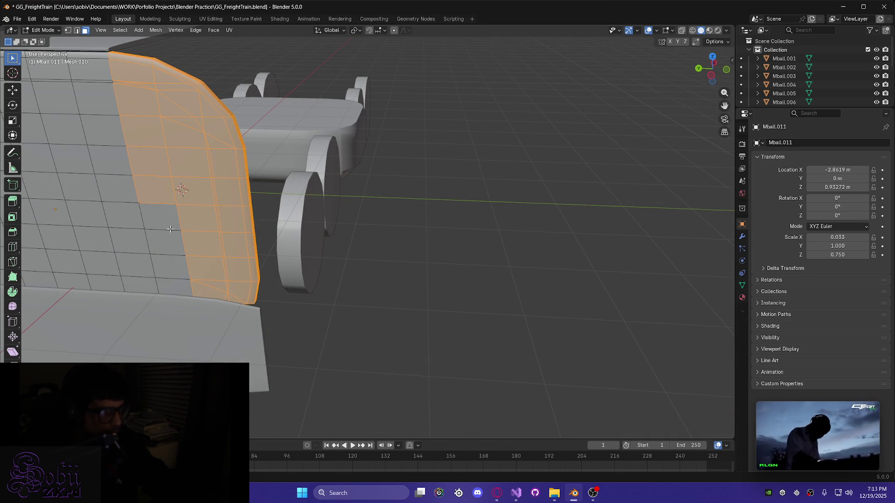
{"action": "left_click_drag", "start_coordinate": [186, 254], "coordinate": [204, 281], "text": "shift"}
{"action": "mouse_move", "coordinate": [188, 237]}
{"action": "middle_mouse_down"}
{"action": "mouse_move", "coordinate": [174, 177]}
{"action": "mouse_move", "coordinate": [70, 196]}
{"action": "mouse_move", "coordinate": [280, 219]}
{"action": "middle_mouse_up"}
{"action": "scroll", "coordinate": [286, 224], "scroll_direction": "up", "scroll_amount": 2}
{"action": "scroll", "coordinate": [286, 223], "scroll_direction": "up", "scroll_amount": 1}
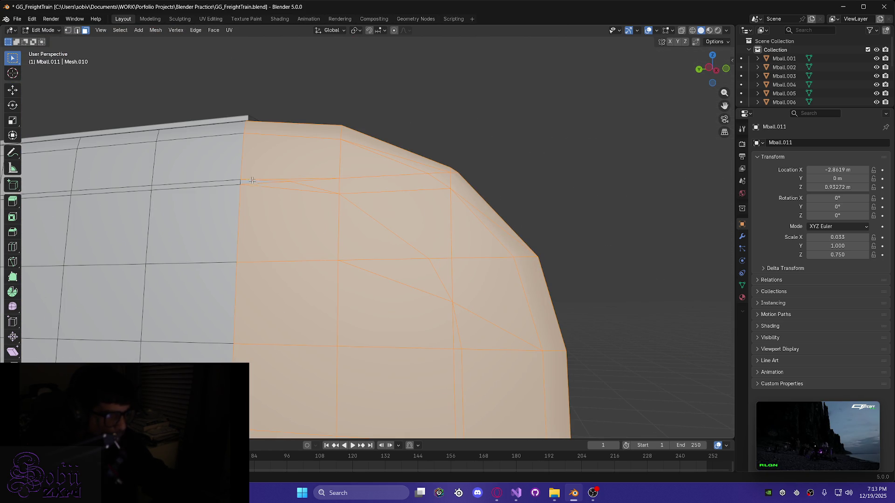
{"action": "mouse_move", "coordinate": [288, 200]}
{"action": "middle_mouse_down"}
{"action": "mouse_move", "coordinate": [321, 206]}
{"action": "mouse_move", "coordinate": [274, 261]}
{"action": "mouse_move", "coordinate": [200, 236]}
{"action": "mouse_move", "coordinate": [175, 211]}
{"action": "middle_mouse_up"}
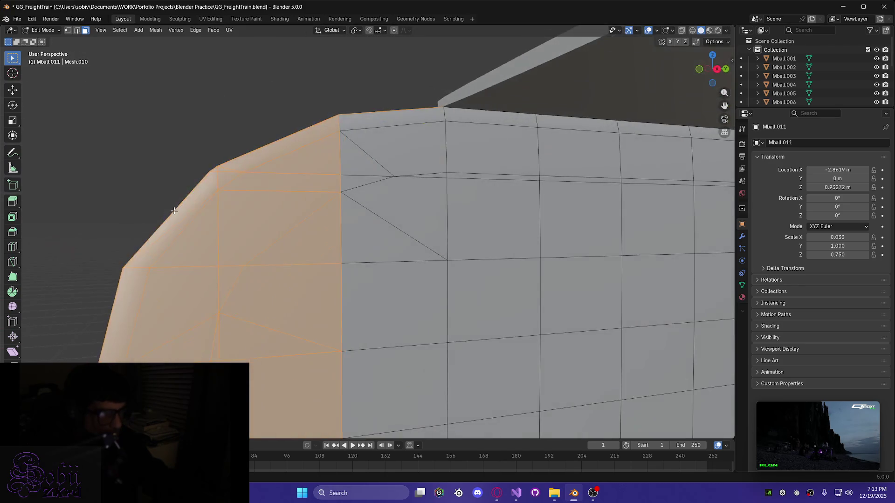
{"action": "scroll", "coordinate": [300, 267], "scroll_direction": "down", "scroll_amount": 4}
{"action": "mouse_move", "coordinate": [345, 319]}
{"action": "middle_mouse_down"}
{"action": "mouse_move", "coordinate": [337, 297]}
{"action": "mouse_move", "coordinate": [365, 245]}
{"action": "middle_mouse_up"}
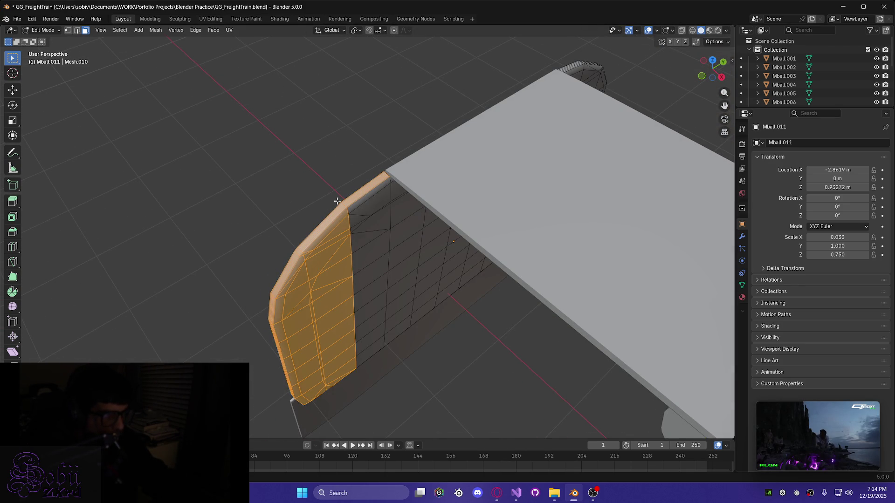
{"action": "scroll", "coordinate": [338, 200], "scroll_direction": "up", "scroll_amount": 3}
Add the narrow inner and top-edge face bands and two more face columns to the selection
{"action": "left_click", "coordinate": [325, 159], "text": "alt+shift"}
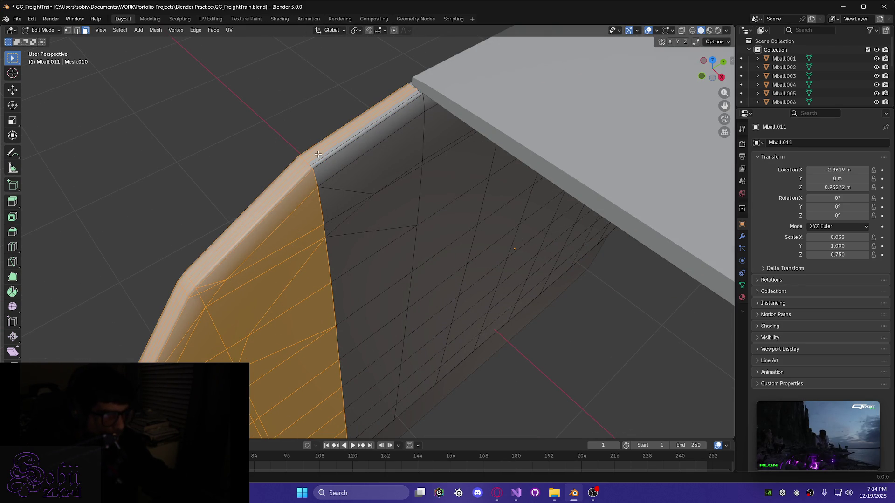
{"action": "mouse_move", "coordinate": [302, 182]}
{"action": "middle_mouse_down"}
{"action": "mouse_move", "coordinate": [340, 182]}
{"action": "mouse_move", "coordinate": [320, 190]}
{"action": "middle_mouse_up"}
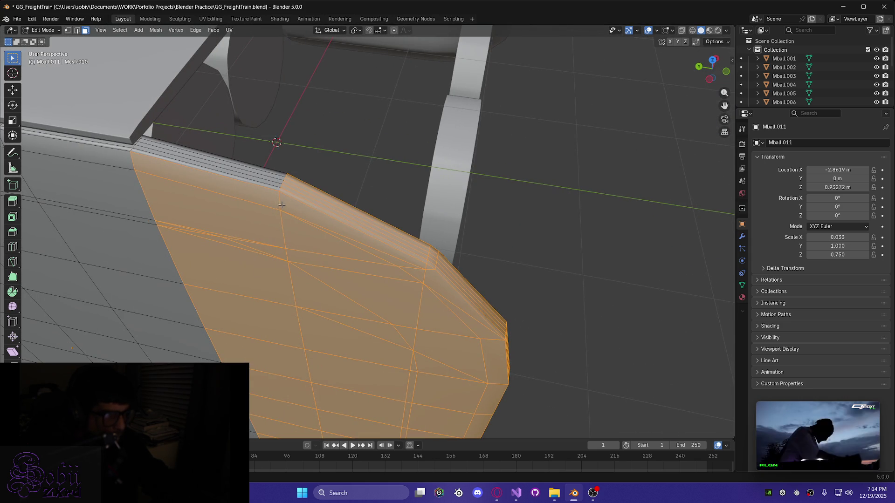
{"action": "left_click", "coordinate": [267, 168], "text": "alt+shift"}
{"action": "mouse_move", "coordinate": [277, 233]}
{"action": "middle_mouse_down"}
{"action": "mouse_move", "coordinate": [186, 206]}
{"action": "mouse_move", "coordinate": [164, 210]}
{"action": "mouse_move", "coordinate": [248, 324]}
{"action": "mouse_move", "coordinate": [295, 320]}
{"action": "mouse_move", "coordinate": [202, 219]}
{"action": "mouse_move", "coordinate": [277, 292]}
{"action": "middle_mouse_up"}
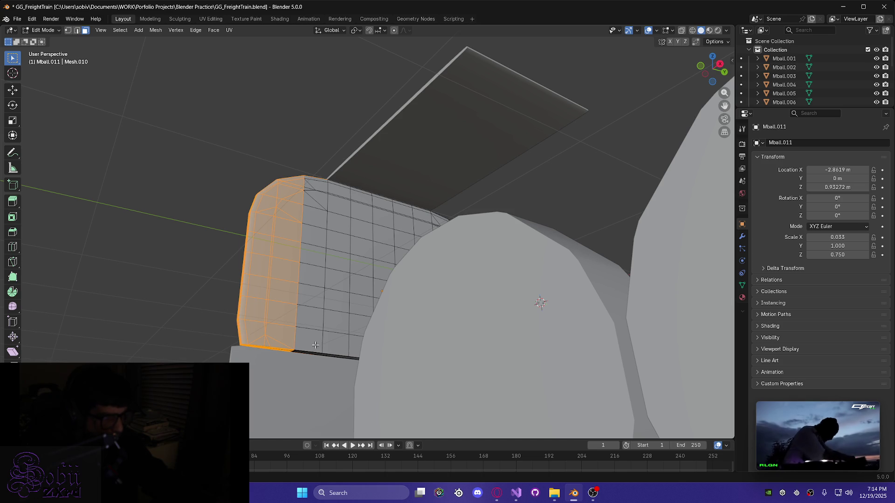
{"action": "left_click_drag", "start_coordinate": [315, 347], "coordinate": [294, 232]}
{"action": "mouse_move", "coordinate": [295, 231]}
{"action": "middle_mouse_down"}
{"action": "mouse_move", "coordinate": [334, 261]}
{"action": "mouse_move", "coordinate": [458, 276]}
{"action": "middle_mouse_up"}
{"action": "scroll", "coordinate": [218, 243], "scroll_direction": "up", "scroll_amount": 4}
{"action": "scroll", "coordinate": [279, 289], "scroll_direction": "down", "scroll_amount": 2}
{"action": "mouse_move", "coordinate": [273, 362]}
{"action": "middle_mouse_down"}
{"action": "mouse_move", "coordinate": [266, 268]}
{"action": "mouse_move", "coordinate": [299, 268]}
{"action": "mouse_move", "coordinate": [286, 216]}
{"action": "mouse_move", "coordinate": [316, 349]}
{"action": "mouse_move", "coordinate": [300, 286]}
{"action": "mouse_move", "coordinate": [353, 342]}
{"action": "middle_mouse_up"}
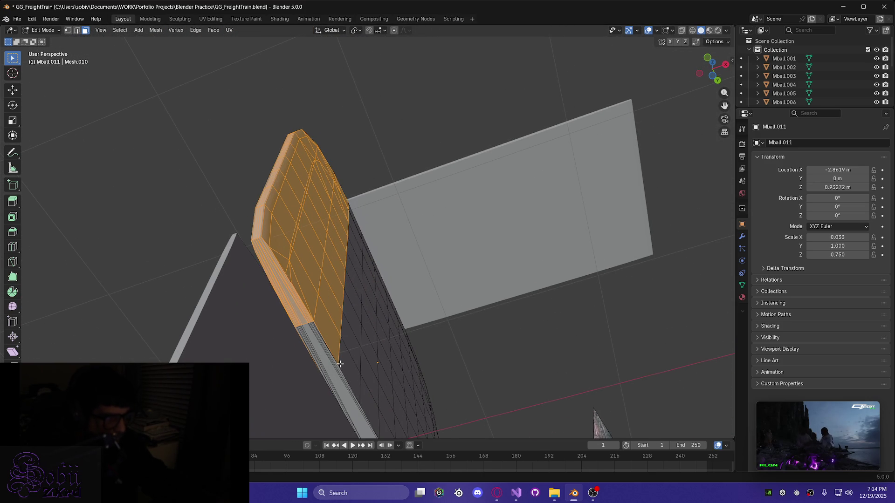
{"action": "mouse_move", "coordinate": [269, 298]}
{"action": "middle_mouse_down"}
{"action": "mouse_move", "coordinate": [272, 292]}
{"action": "mouse_move", "coordinate": [267, 310]}
{"action": "mouse_move", "coordinate": [216, 301]}
{"action": "middle_mouse_up"}
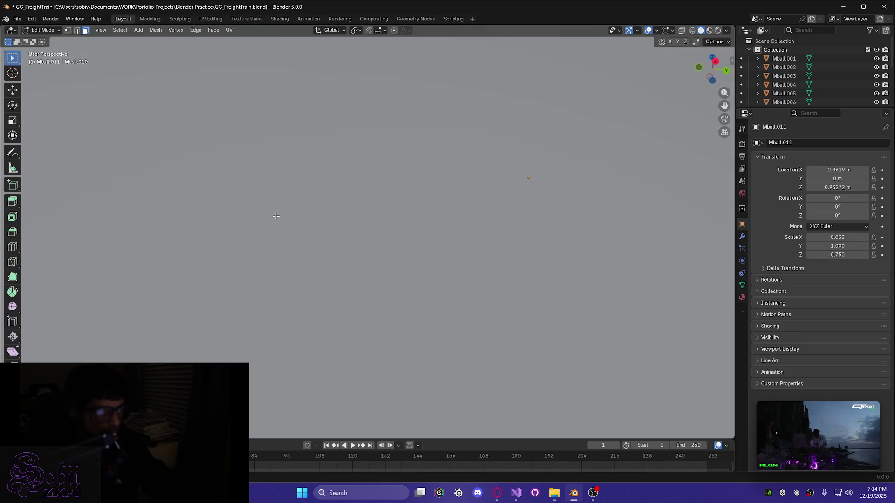
{"action": "scroll", "coordinate": [275, 215], "scroll_direction": "down", "scroll_amount": 3}
Delete the selected faces from Mball.011 using the Faces delete option
{"action": "key", "text": "x"}
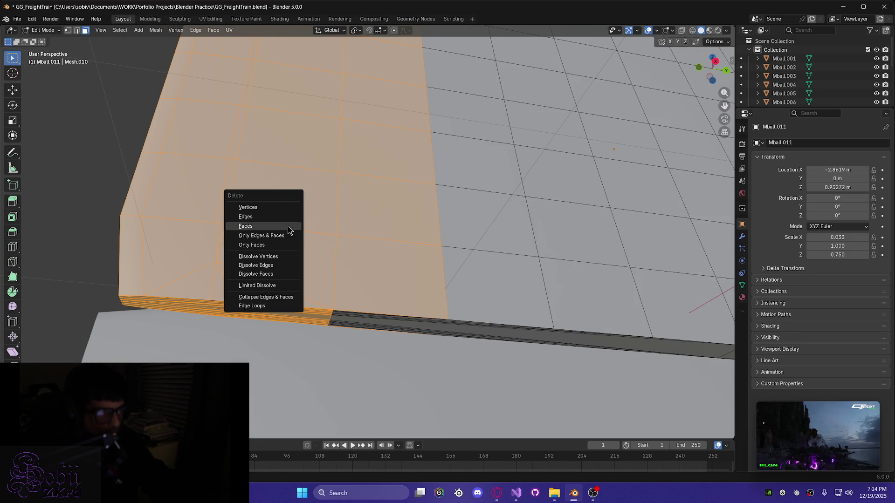
{"action": "left_click", "coordinate": [278, 226]}
{"action": "mouse_move", "coordinate": [282, 230]}
{"action": "middle_mouse_down"}
{"action": "mouse_move", "coordinate": [314, 238]}
{"action": "mouse_move", "coordinate": [343, 280]}
{"action": "mouse_move", "coordinate": [275, 220]}
{"action": "mouse_move", "coordinate": [260, 181]}
{"action": "mouse_move", "coordinate": [320, 194]}
{"action": "mouse_move", "coordinate": [258, 184]}
{"action": "mouse_move", "coordinate": [266, 165]}
{"action": "mouse_move", "coordinate": [269, 172]}
{"action": "middle_mouse_up"}
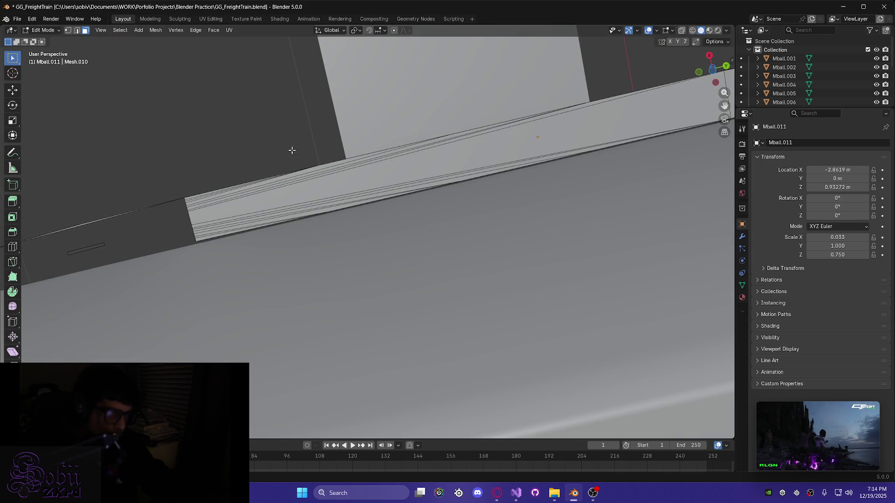
{"action": "mouse_move", "coordinate": [295, 208]}
{"action": "middle_mouse_down"}
{"action": "mouse_move", "coordinate": [275, 268]}
{"action": "mouse_move", "coordinate": [289, 268]}
{"action": "mouse_move", "coordinate": [284, 284]}
{"action": "mouse_move", "coordinate": [250, 287]}
{"action": "mouse_move", "coordinate": [263, 296]}
{"action": "middle_mouse_up"}
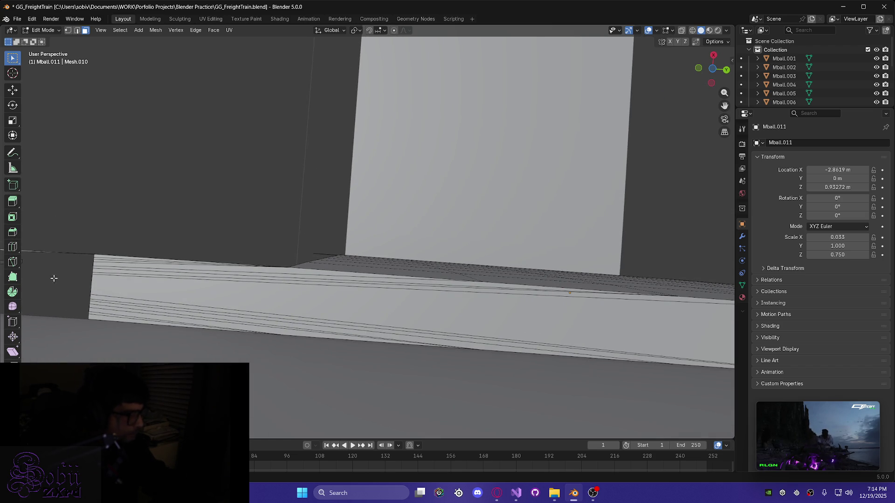
Place a first knife cut point where the base strip meets the wall corner, then resume box selection
{"action": "left_click", "coordinate": [13, 262]}
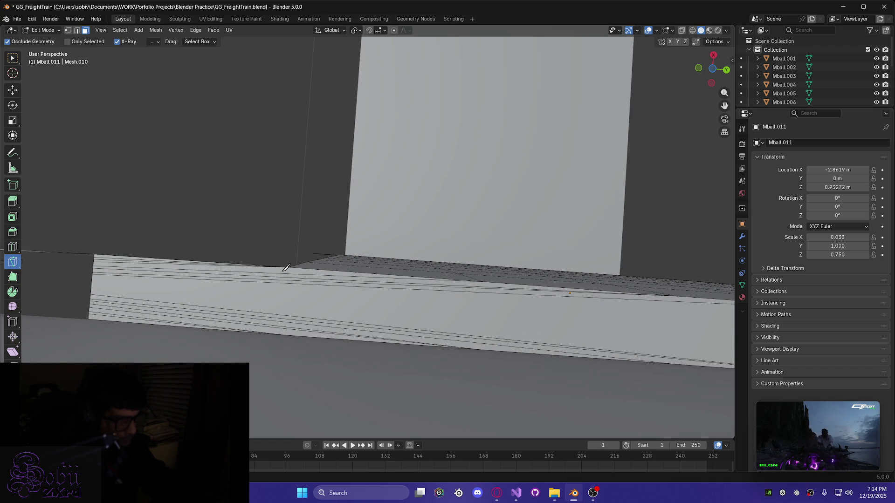
{"action": "scroll", "coordinate": [286, 268], "scroll_direction": "up", "scroll_amount": 1}
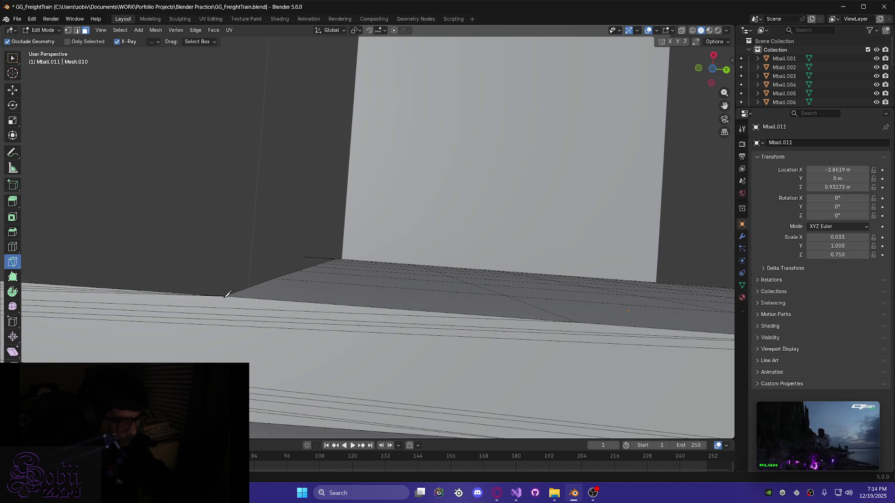
{"action": "left_click", "coordinate": [224, 296]}
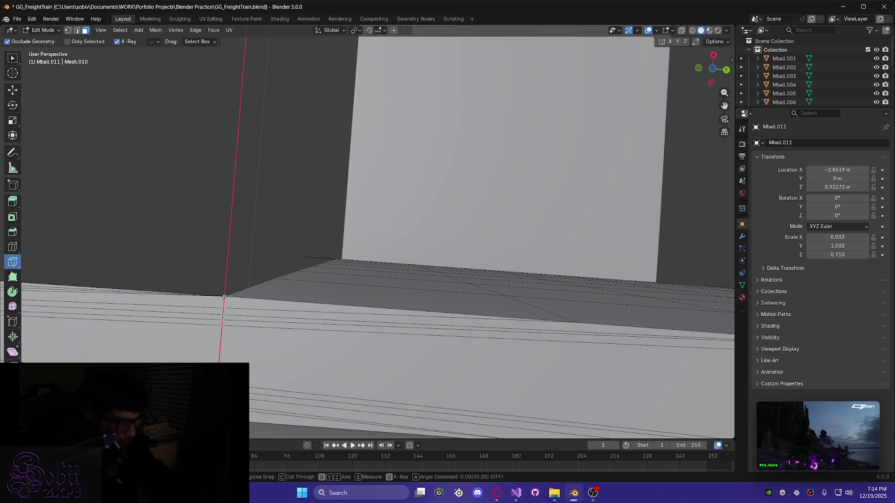
{"action": "scroll", "coordinate": [219, 361], "scroll_direction": "up", "scroll_amount": 3}
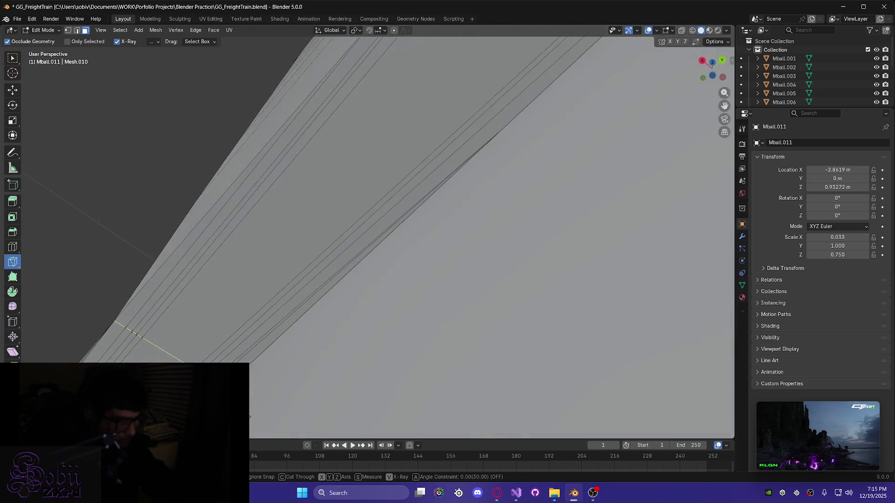
{"action": "mouse_move", "coordinate": [208, 362]}
{"action": "middle_mouse_down"}
{"action": "mouse_move", "coordinate": [340, 376]}
{"action": "mouse_move", "coordinate": [340, 389]}
{"action": "mouse_move", "coordinate": [344, 28]}
{"action": "mouse_move", "coordinate": [397, 36]}
{"action": "mouse_move", "coordinate": [345, 47]}
{"action": "mouse_move", "coordinate": [331, 39]}
{"action": "middle_mouse_up"}
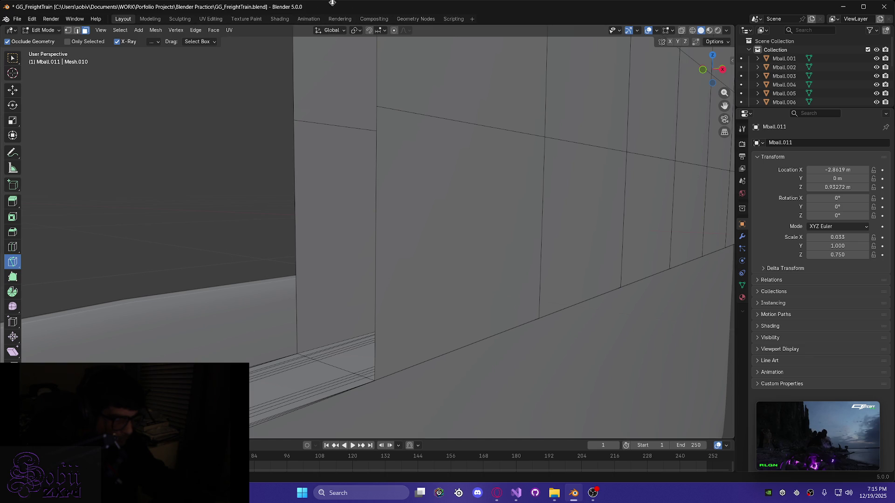
{"action": "middle_click_drag", "start_coordinate": [337, 128], "coordinate": [242, 230]}
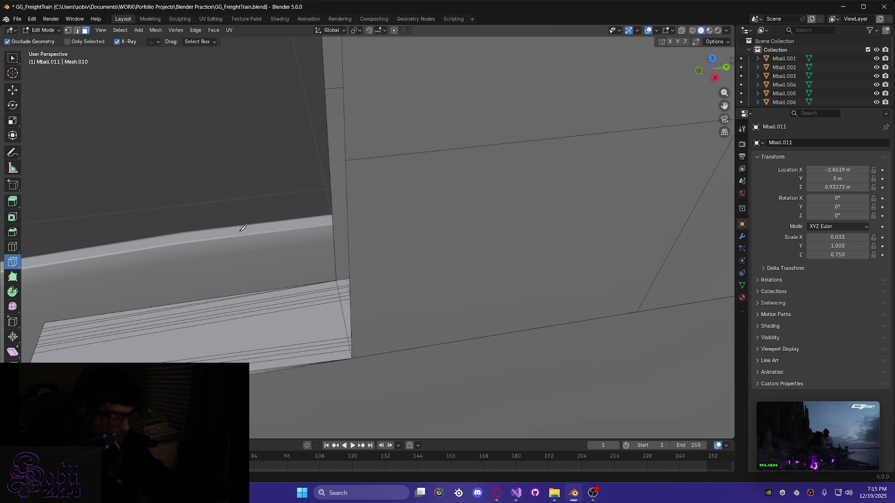
{"action": "left_click", "coordinate": [12, 58]}
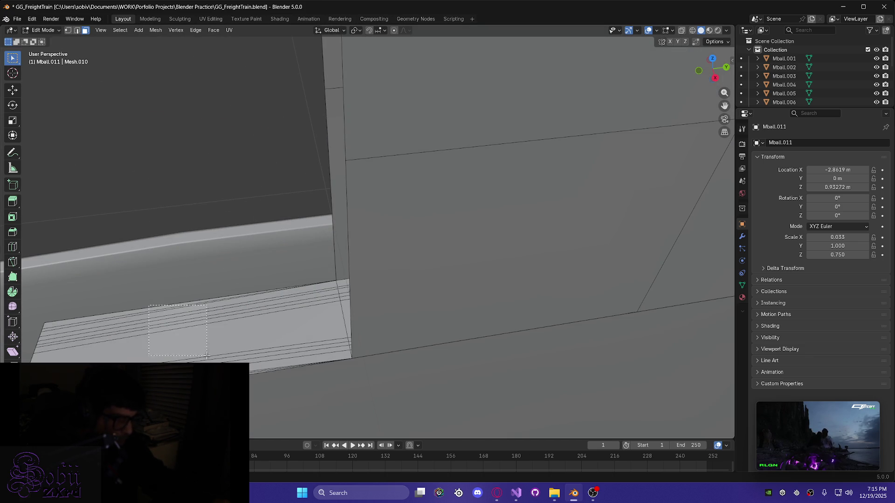
Box-select the lower wall strip faces and delete them as Faces
{"action": "left_click_drag", "start_coordinate": [202, 353], "coordinate": [260, 390]}
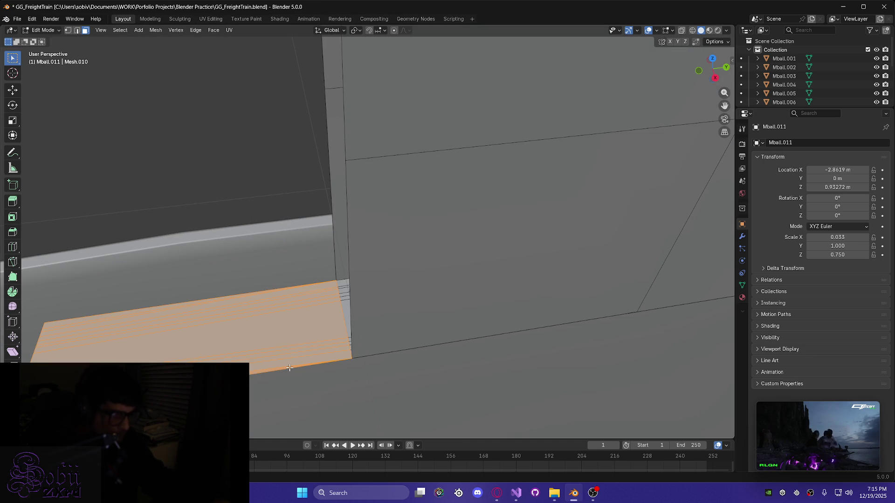
{"action": "key", "text": "x"}
{"action": "left_click", "coordinate": [256, 370]}
Select the edge loop around the thin wall, viewed side-on
{"action": "mouse_move", "coordinate": [252, 365]}
{"action": "middle_mouse_down"}
{"action": "mouse_move", "coordinate": [260, 352]}
{"action": "mouse_move", "coordinate": [344, 304]}
{"action": "mouse_move", "coordinate": [510, 166]}
{"action": "mouse_move", "coordinate": [481, 144]}
{"action": "mouse_move", "coordinate": [477, 72]}
{"action": "middle_mouse_up"}
{"action": "scroll", "coordinate": [471, 75], "scroll_direction": "down", "scroll_amount": 10}
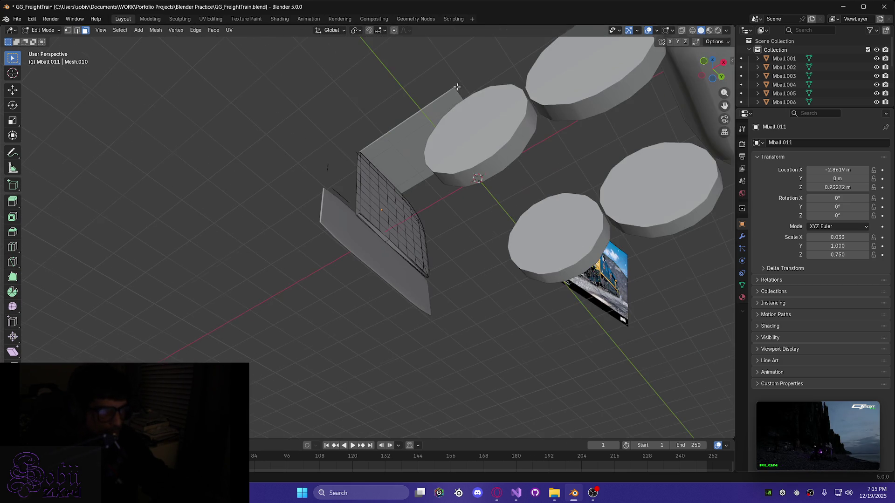
{"action": "mouse_move", "coordinate": [345, 123]}
{"action": "middle_mouse_down"}
{"action": "mouse_move", "coordinate": [651, 368]}
{"action": "mouse_move", "coordinate": [429, 286]}
{"action": "middle_mouse_up"}
{"action": "scroll", "coordinate": [388, 275], "scroll_direction": "up", "scroll_amount": 5}
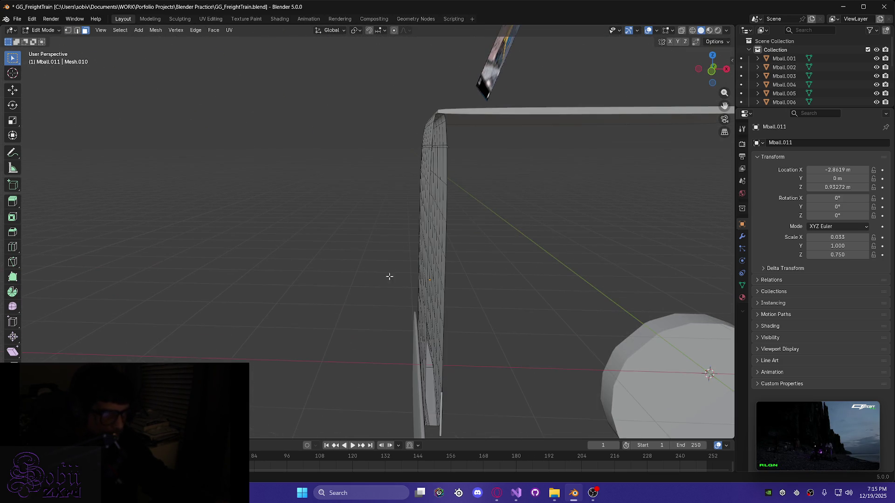
{"action": "mouse_move", "coordinate": [524, 295]}
{"action": "middle_mouse_down", "text": "shift"}
{"action": "mouse_move", "coordinate": [504, 261]}
{"action": "mouse_move", "coordinate": [476, 270]}
{"action": "middle_mouse_up", "text": "shift"}
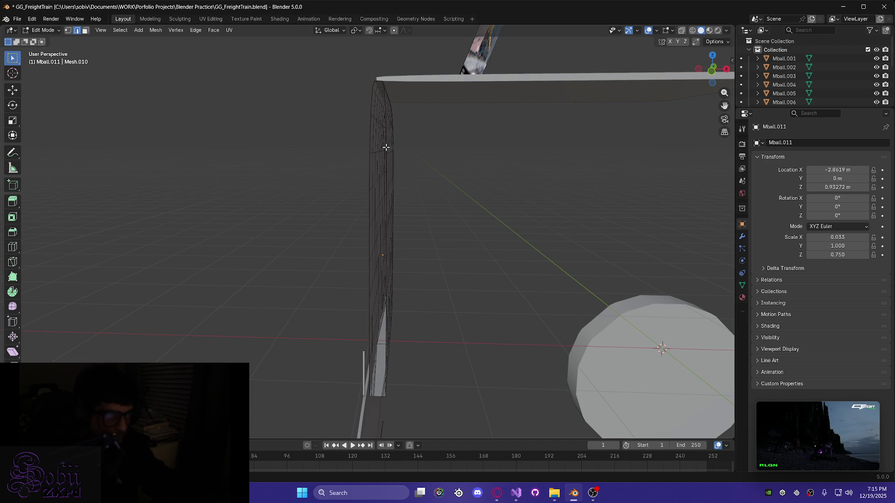
{"action": "left_click", "coordinate": [386, 145], "text": "alt"}
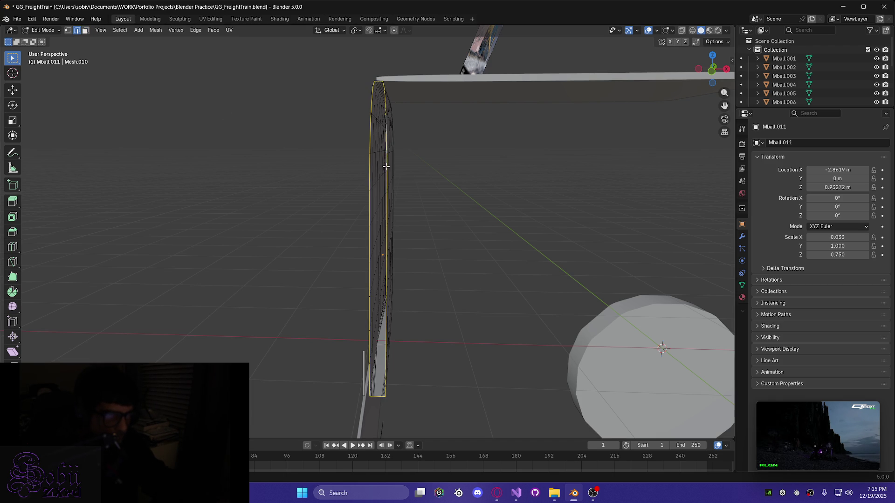
{"action": "middle_click_drag", "start_coordinate": [430, 196], "coordinate": [513, 205]}
{"action": "scroll", "coordinate": [546, 211], "scroll_direction": "up", "scroll_amount": 3}
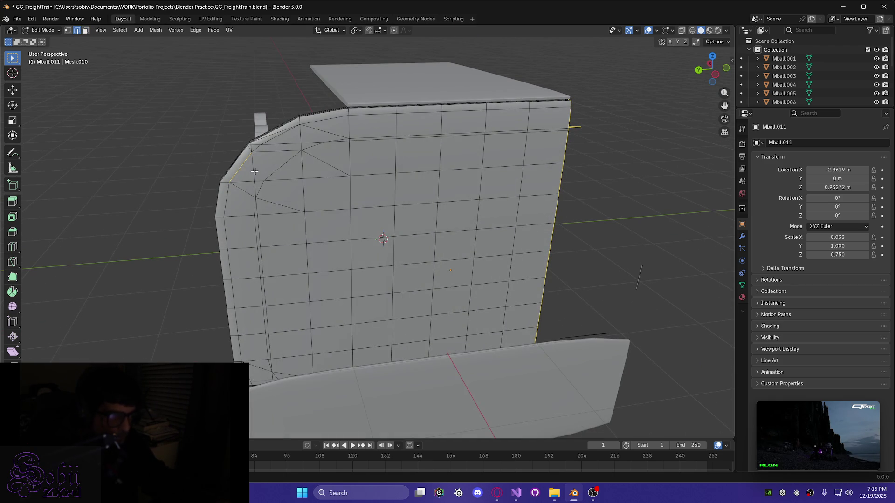
{"action": "mouse_move", "coordinate": [597, 206]}
{"action": "middle_mouse_down"}
{"action": "mouse_move", "coordinate": [405, 194]}
{"action": "mouse_move", "coordinate": [481, 210]}
{"action": "middle_mouse_up"}
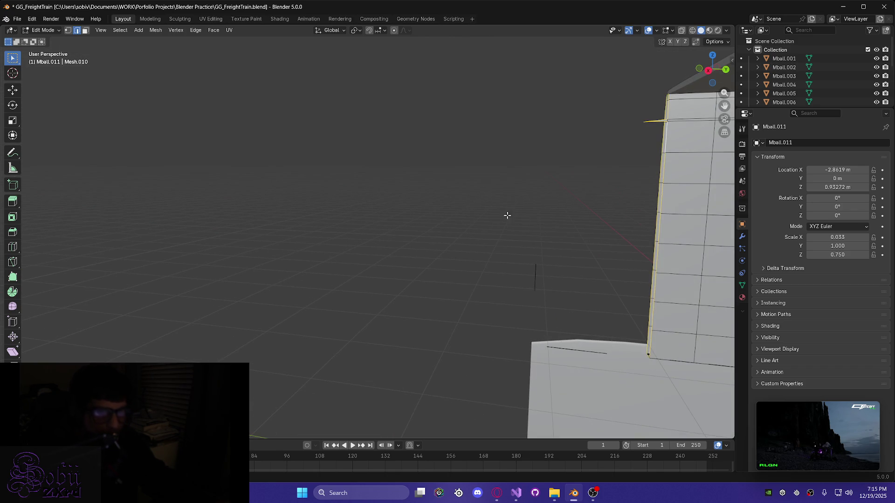
{"action": "mouse_move", "coordinate": [609, 246]}
{"action": "middle_mouse_down", "text": "shift"}
{"action": "mouse_move", "coordinate": [512, 203]}
{"action": "mouse_move", "coordinate": [506, 276]}
{"action": "mouse_move", "coordinate": [544, 323]}
{"action": "mouse_move", "coordinate": [408, 232]}
{"action": "mouse_move", "coordinate": [433, 256]}
{"action": "mouse_move", "coordinate": [426, 236]}
{"action": "middle_mouse_up", "text": "shift"}
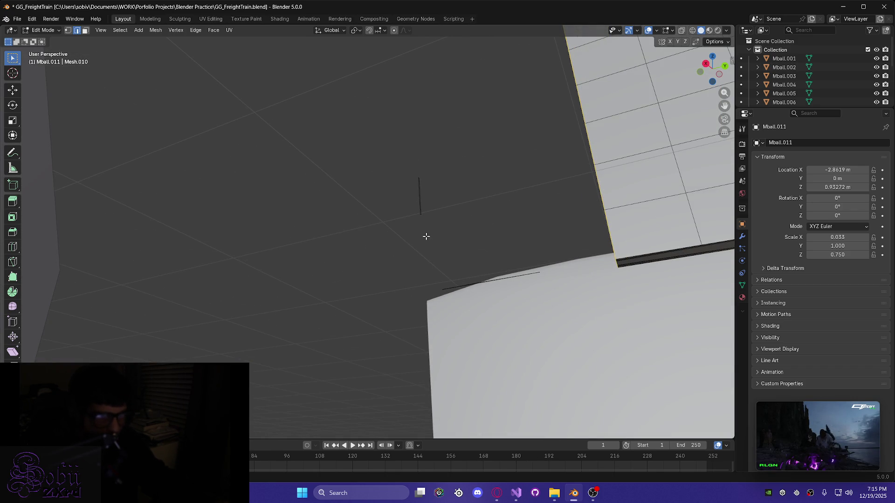
In face mode, select the thin wall's faces and delete them with Only Edges & Faces
{"action": "left_click", "coordinate": [84, 30]}
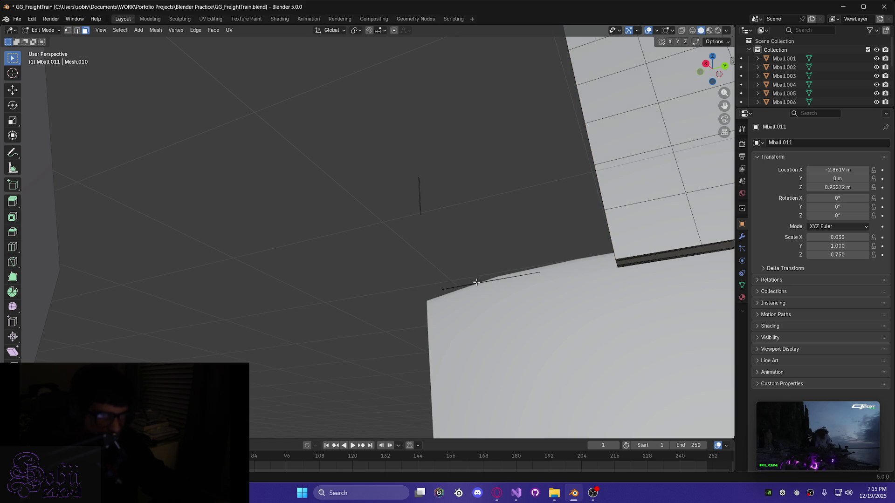
{"action": "middle_click_drag", "start_coordinate": [434, 215], "coordinate": [536, 269]}
{"action": "mouse_move", "coordinate": [462, 99]}
{"action": "middle_mouse_down", "text": "shift"}
{"action": "mouse_move", "coordinate": [405, 282]}
{"action": "mouse_move", "coordinate": [424, 211]}
{"action": "mouse_move", "coordinate": [494, 60]}
{"action": "middle_mouse_up", "text": "shift"}
{"action": "left_click", "coordinate": [504, 55]}
{"action": "left_click", "coordinate": [501, 72]}
{"action": "mouse_move", "coordinate": [457, 88]}
{"action": "middle_mouse_down"}
{"action": "mouse_move", "coordinate": [541, 68]}
{"action": "mouse_move", "coordinate": [471, 164]}
{"action": "mouse_move", "coordinate": [471, 202]}
{"action": "mouse_move", "coordinate": [456, 232]}
{"action": "mouse_move", "coordinate": [423, 227]}
{"action": "middle_mouse_up"}
{"action": "key", "text": "x"}
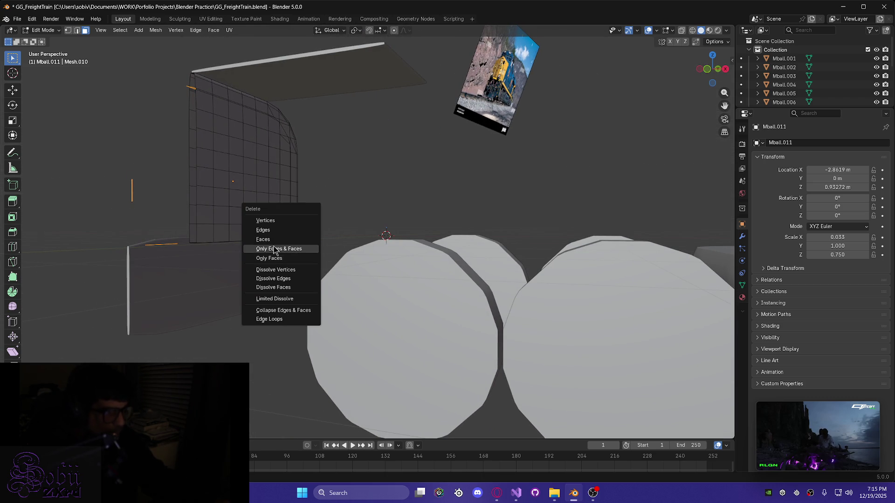
{"action": "left_click", "coordinate": [270, 248]}
{"action": "scroll", "coordinate": [186, 206], "scroll_direction": "down", "scroll_amount": 3}
{"action": "mouse_move", "coordinate": [186, 206]}
{"action": "middle_mouse_down"}
{"action": "mouse_move", "coordinate": [180, 186]}
{"action": "mouse_move", "coordinate": [202, 180]}
{"action": "mouse_move", "coordinate": [326, 196]}
{"action": "mouse_move", "coordinate": [420, 252]}
{"action": "middle_mouse_up"}
{"action": "scroll", "coordinate": [180, 161], "scroll_direction": "up", "scroll_amount": 5}
{"action": "scroll", "coordinate": [180, 161], "scroll_direction": "down", "scroll_amount": 3}
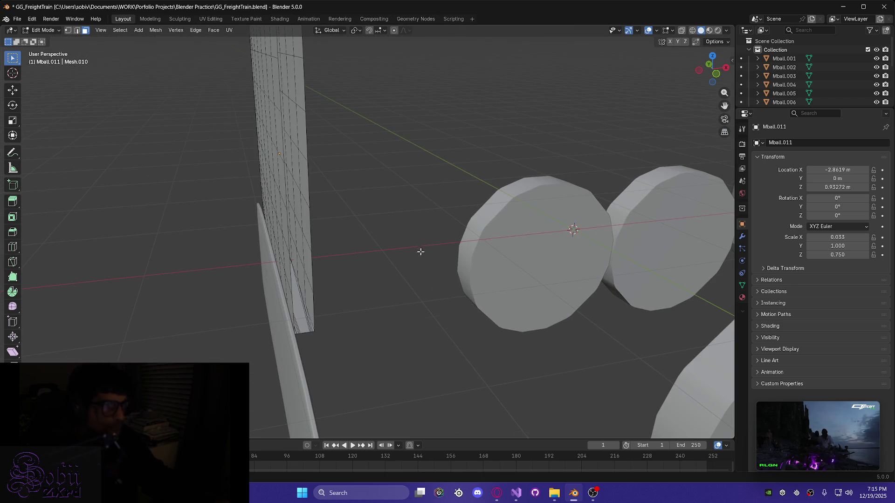
{"action": "mouse_move", "coordinate": [376, 174]}
{"action": "middle_mouse_down"}
{"action": "mouse_move", "coordinate": [369, 204]}
{"action": "mouse_move", "coordinate": [369, 162]}
{"action": "mouse_move", "coordinate": [364, 180]}
{"action": "mouse_move", "coordinate": [391, 265]}
{"action": "middle_mouse_up"}
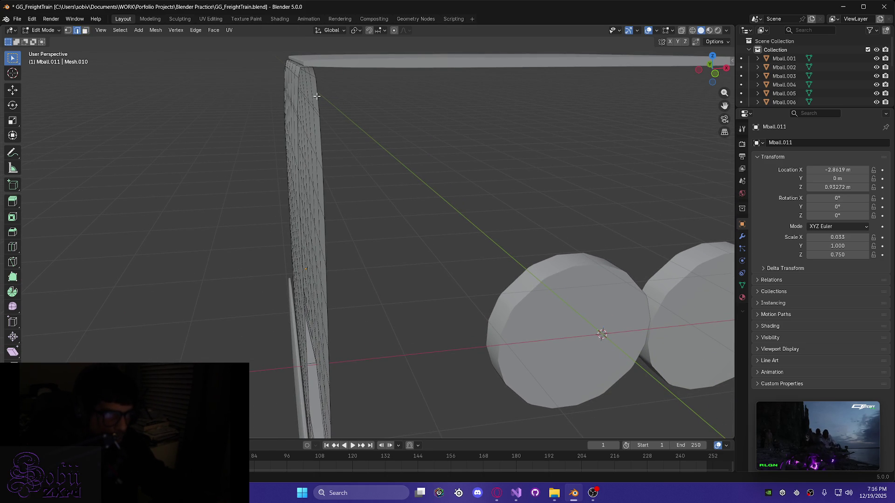
Alt-select the thin wall's edge loop, then box-select the rounded front column of faces
{"action": "left_click", "coordinate": [317, 96], "text": "alt"}
{"action": "mouse_move", "coordinate": [332, 126]}
{"action": "middle_mouse_down"}
{"action": "mouse_move", "coordinate": [373, 168]}
{"action": "mouse_move", "coordinate": [375, 192]}
{"action": "middle_mouse_up"}
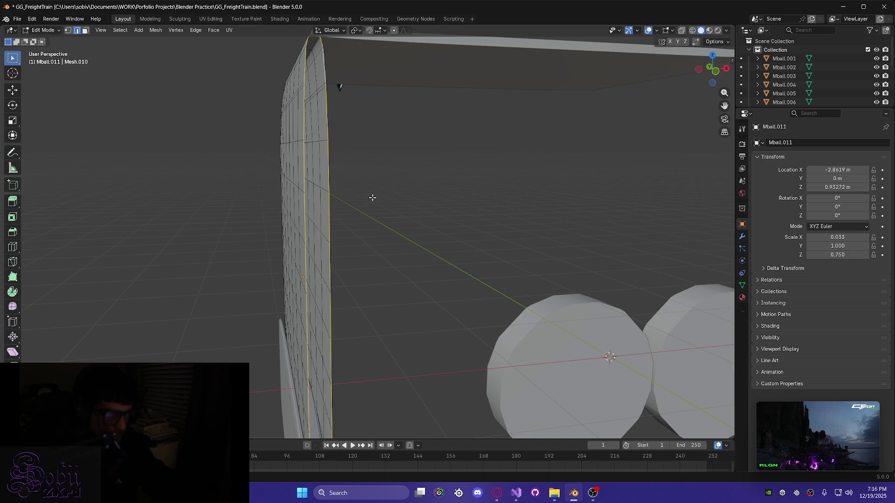
{"action": "mouse_move", "coordinate": [371, 282]}
{"action": "middle_mouse_down"}
{"action": "mouse_move", "coordinate": [355, 184]}
{"action": "mouse_move", "coordinate": [325, 180]}
{"action": "mouse_move", "coordinate": [364, 199]}
{"action": "mouse_move", "coordinate": [292, 201]}
{"action": "mouse_move", "coordinate": [321, 182]}
{"action": "middle_mouse_up"}
{"action": "scroll", "coordinate": [306, 193], "scroll_direction": "up", "scroll_amount": 3}
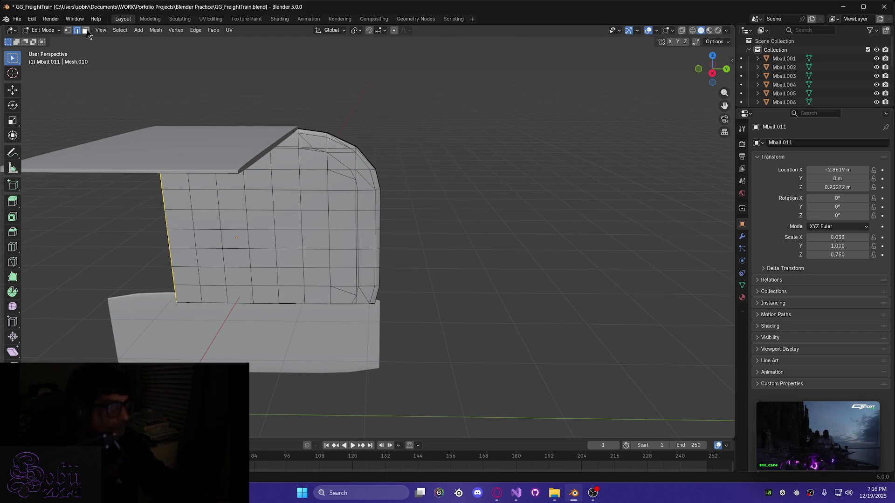
{"action": "mouse_move", "coordinate": [315, 143]}
{"action": "left_mouse_down"}
{"action": "mouse_move", "coordinate": [376, 308]}
{"action": "mouse_move", "coordinate": [367, 288]}
{"action": "left_mouse_up"}
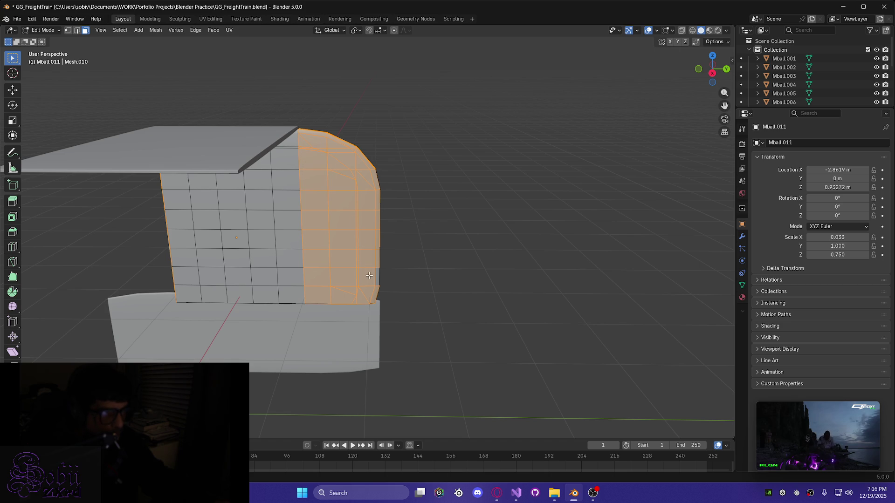
{"action": "mouse_move", "coordinate": [402, 286]}
{"action": "middle_mouse_down"}
{"action": "mouse_move", "coordinate": [410, 275]}
{"action": "mouse_move", "coordinate": [326, 280]}
{"action": "mouse_move", "coordinate": [424, 309]}
{"action": "mouse_move", "coordinate": [457, 261]}
{"action": "middle_mouse_up"}
{"action": "scroll", "coordinate": [423, 309], "scroll_direction": "up", "scroll_amount": 3}
{"action": "scroll", "coordinate": [488, 215], "scroll_direction": "up", "scroll_amount": 5}
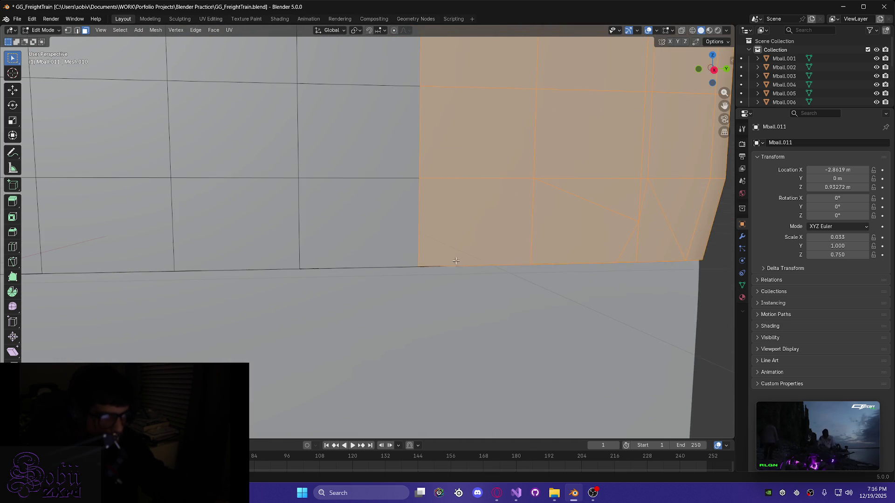
{"action": "mouse_move", "coordinate": [489, 215]}
{"action": "middle_mouse_down"}
{"action": "mouse_move", "coordinate": [464, 147]}
{"action": "mouse_move", "coordinate": [515, 175]}
{"action": "mouse_move", "coordinate": [396, 200]}
{"action": "mouse_move", "coordinate": [476, 118]}
{"action": "mouse_move", "coordinate": [525, 89]}
{"action": "mouse_move", "coordinate": [478, 100]}
{"action": "middle_mouse_up"}
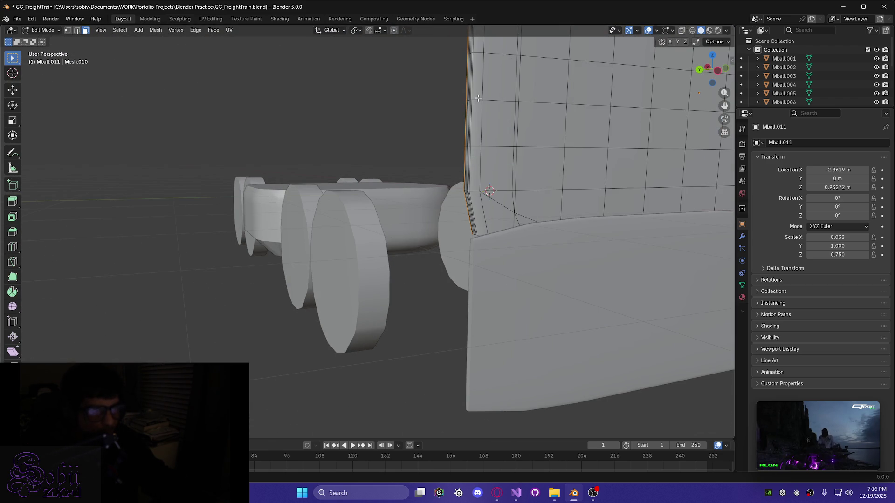
Select the lower corner block plus curved corner, top strip, triangle and bevel faces
{"action": "mouse_move", "coordinate": [526, 164]}
{"action": "left_mouse_down"}
{"action": "mouse_move", "coordinate": [581, 209]}
{"action": "mouse_move", "coordinate": [572, 203]}
{"action": "left_mouse_up"}
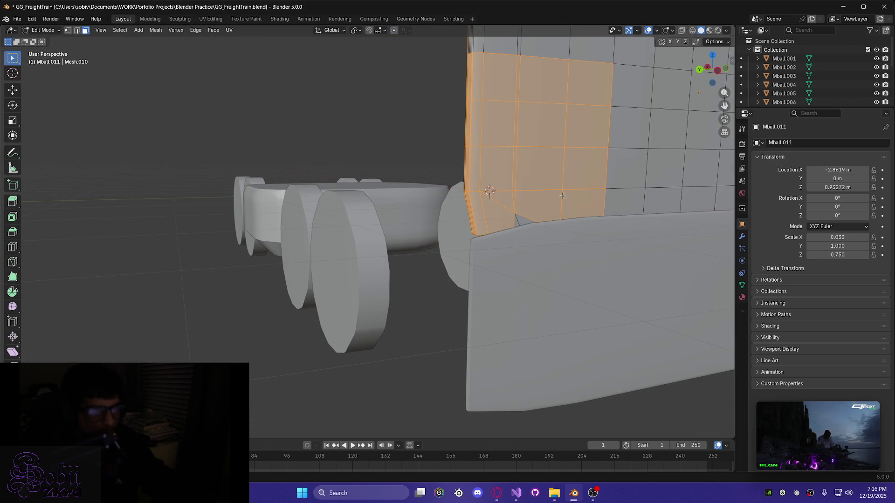
{"action": "mouse_move", "coordinate": [503, 202]}
{"action": "middle_mouse_down"}
{"action": "mouse_move", "coordinate": [480, 187]}
{"action": "mouse_move", "coordinate": [495, 157]}
{"action": "mouse_move", "coordinate": [489, 116]}
{"action": "mouse_move", "coordinate": [395, 152]}
{"action": "middle_mouse_up"}
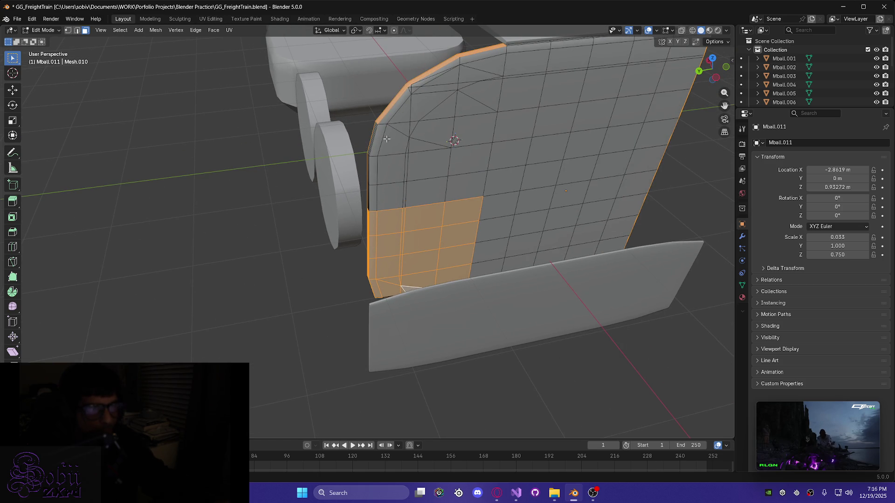
{"action": "left_click_drag", "start_coordinate": [461, 212], "coordinate": [462, 213], "text": "shift"}
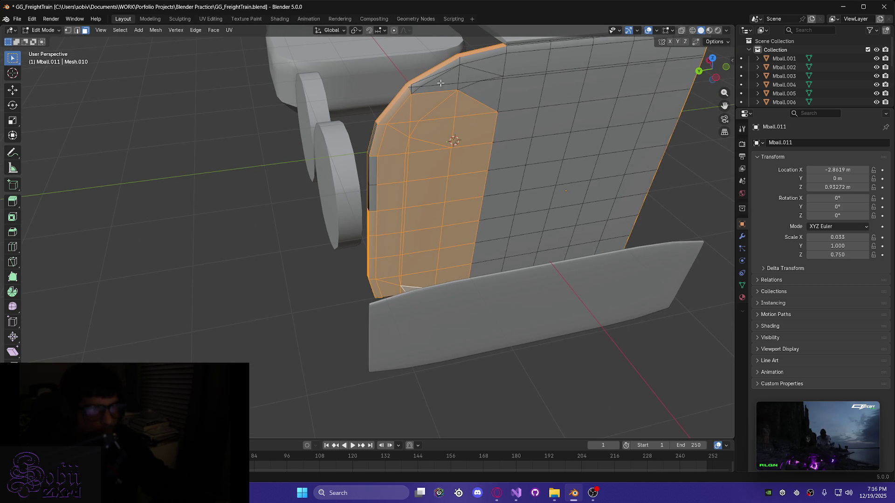
{"action": "left_click_drag", "start_coordinate": [490, 99], "coordinate": [489, 98], "text": "shift"}
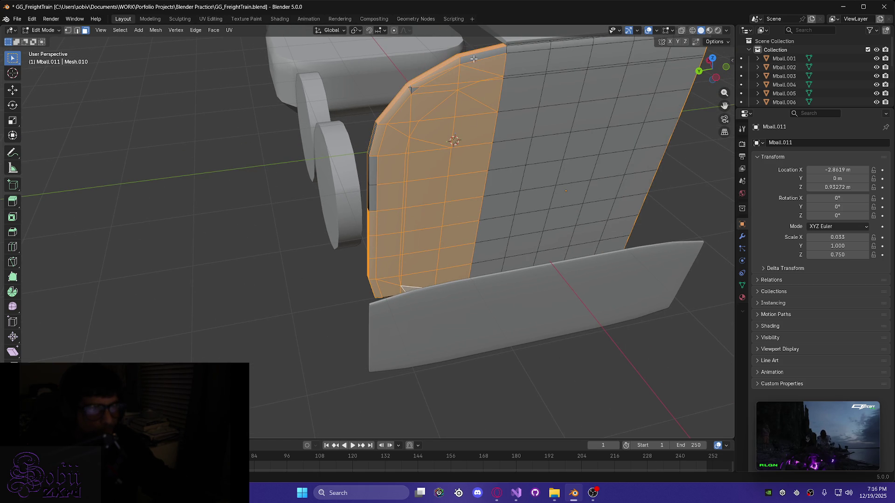
{"action": "left_click", "coordinate": [474, 57], "text": "shift"}
{"action": "left_click", "coordinate": [410, 90], "text": "shift"}
{"action": "left_click", "coordinate": [404, 98], "text": "shift"}
{"action": "scroll", "coordinate": [406, 105], "scroll_direction": "up", "scroll_amount": 3}
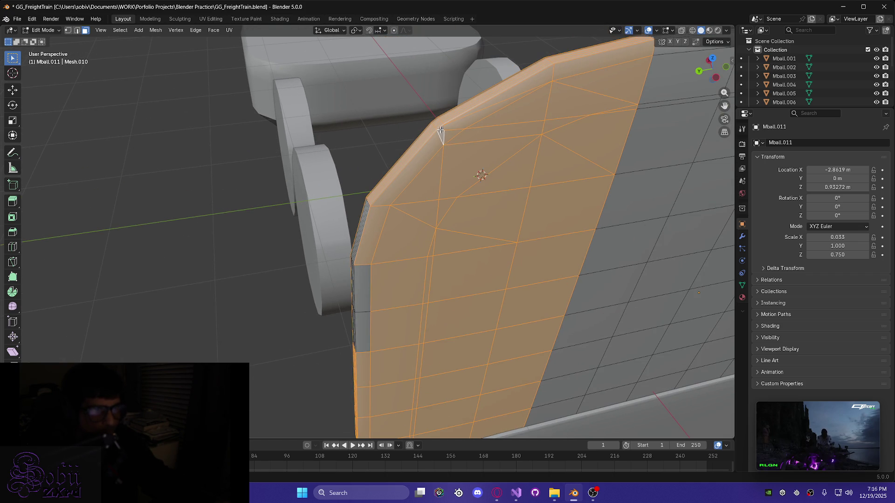
Add the thin-edge and lower-edge faces to the selection and check it from several angles
{"action": "mouse_move", "coordinate": [410, 182]}
{"action": "middle_mouse_down"}
{"action": "mouse_move", "coordinate": [451, 255]}
{"action": "mouse_move", "coordinate": [491, 184]}
{"action": "middle_mouse_up"}
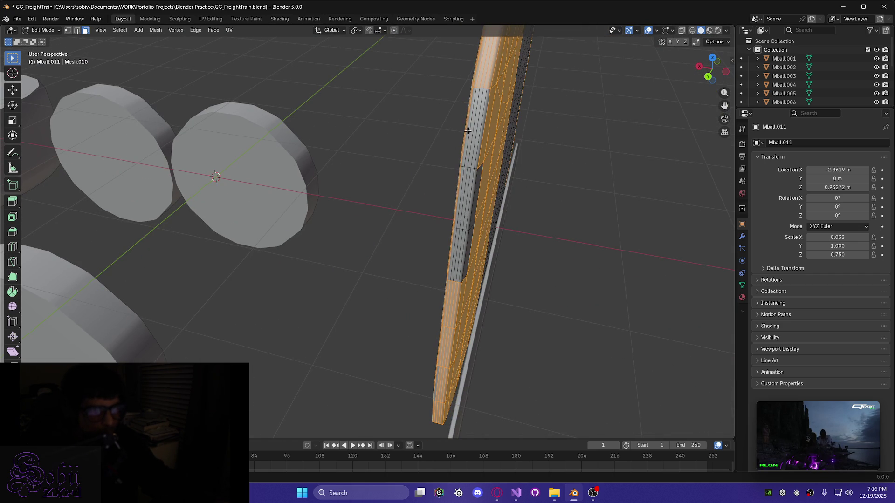
{"action": "left_click_drag", "start_coordinate": [475, 220], "coordinate": [475, 242], "text": "shift"}
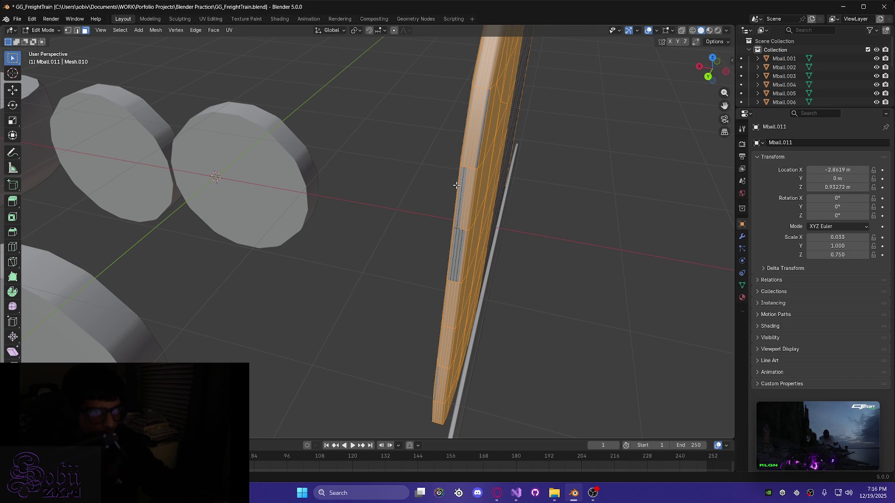
{"action": "left_click_drag", "start_coordinate": [461, 281], "coordinate": [461, 279], "text": "shift"}
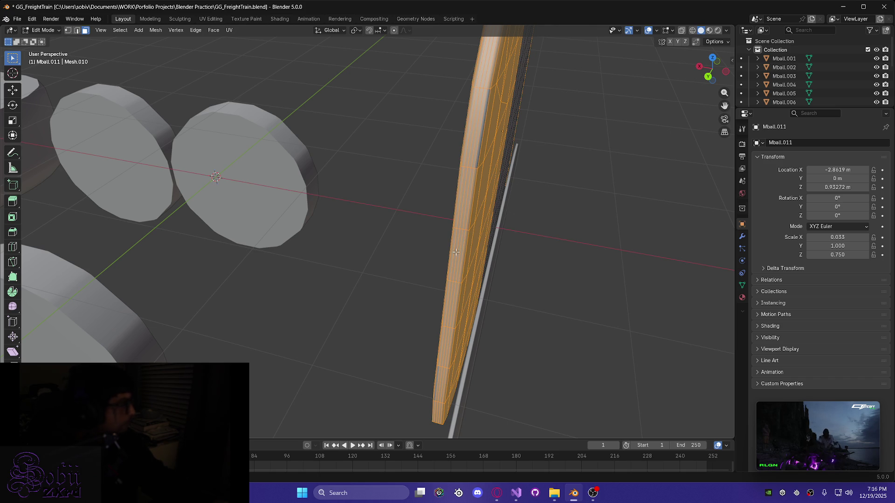
{"action": "mouse_move", "coordinate": [422, 214]}
{"action": "middle_mouse_down"}
{"action": "mouse_move", "coordinate": [505, 200]}
{"action": "mouse_move", "coordinate": [415, 164]}
{"action": "mouse_move", "coordinate": [400, 208]}
{"action": "mouse_move", "coordinate": [313, 155]}
{"action": "middle_mouse_up"}
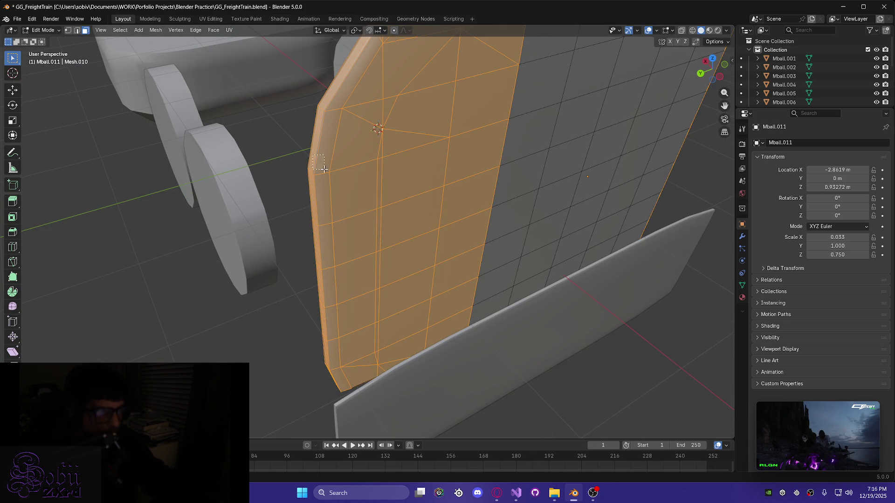
{"action": "mouse_move", "coordinate": [326, 213]}
{"action": "middle_mouse_down"}
{"action": "mouse_move", "coordinate": [375, 198]}
{"action": "mouse_move", "coordinate": [308, 234]}
{"action": "mouse_move", "coordinate": [354, 201]}
{"action": "mouse_move", "coordinate": [434, 192]}
{"action": "mouse_move", "coordinate": [410, 212]}
{"action": "mouse_move", "coordinate": [414, 189]}
{"action": "mouse_move", "coordinate": [447, 243]}
{"action": "middle_mouse_up"}
{"action": "scroll", "coordinate": [463, 277], "scroll_direction": "up", "scroll_amount": 5}
{"action": "mouse_move", "coordinate": [464, 278]}
{"action": "middle_mouse_down"}
{"action": "mouse_move", "coordinate": [360, 186]}
{"action": "mouse_move", "coordinate": [389, 380]}
{"action": "middle_mouse_up"}
{"action": "scroll", "coordinate": [389, 380], "scroll_direction": "down", "scroll_amount": 3}
{"action": "mouse_move", "coordinate": [347, 249]}
{"action": "middle_mouse_down"}
{"action": "mouse_move", "coordinate": [359, 250]}
{"action": "mouse_move", "coordinate": [262, 302]}
{"action": "mouse_move", "coordinate": [168, 284]}
{"action": "mouse_move", "coordinate": [245, 310]}
{"action": "mouse_move", "coordinate": [327, 322]}
{"action": "mouse_move", "coordinate": [315, 211]}
{"action": "mouse_move", "coordinate": [348, 216]}
{"action": "middle_mouse_up"}
{"action": "scroll", "coordinate": [316, 211], "scroll_direction": "up", "scroll_amount": 2}
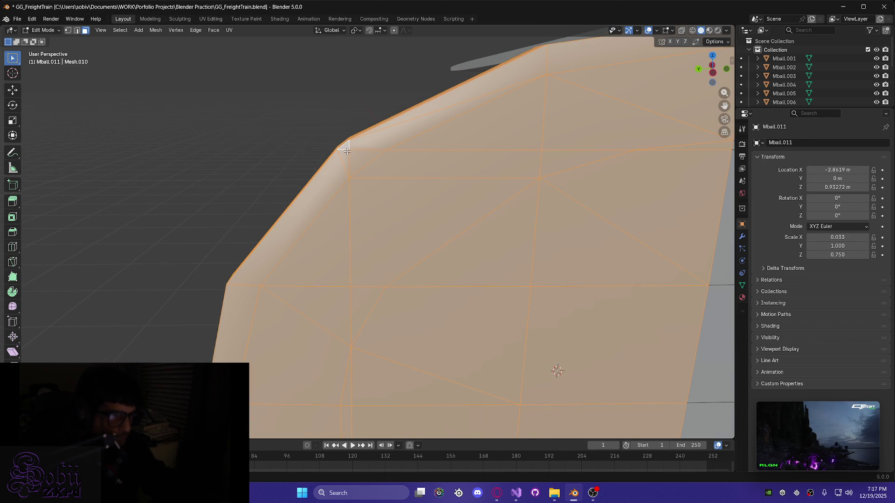
{"action": "scroll", "coordinate": [417, 283], "scroll_direction": "down", "scroll_amount": 3}
{"action": "mouse_move", "coordinate": [417, 283]}
{"action": "middle_mouse_down"}
{"action": "mouse_move", "coordinate": [421, 372]}
{"action": "mouse_move", "coordinate": [410, 240]}
{"action": "mouse_move", "coordinate": [442, 256]}
{"action": "mouse_move", "coordinate": [443, 298]}
{"action": "mouse_move", "coordinate": [461, 299]}
{"action": "middle_mouse_up"}
{"action": "scroll", "coordinate": [404, 309], "scroll_direction": "up", "scroll_amount": 2}
{"action": "scroll", "coordinate": [403, 309], "scroll_direction": "down", "scroll_amount": 3}
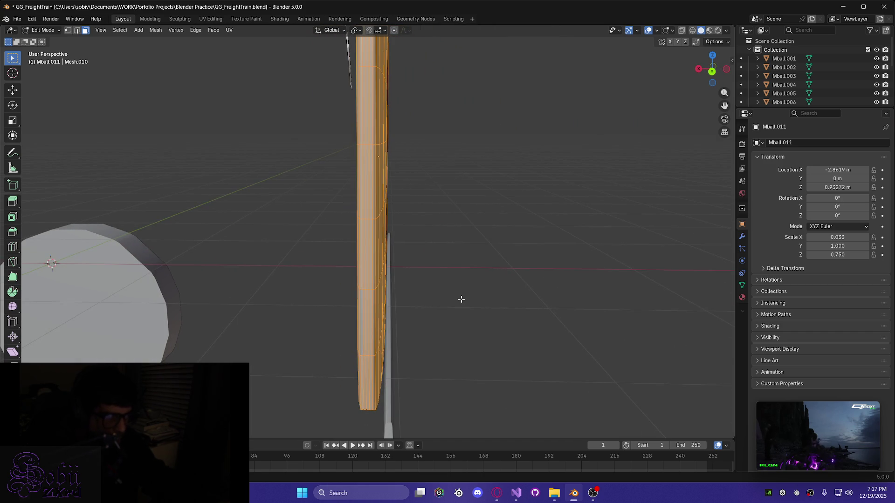
{"action": "scroll", "coordinate": [387, 311], "scroll_direction": "up", "scroll_amount": 3}
{"action": "middle_click_drag", "start_coordinate": [388, 312], "coordinate": [394, 271]}
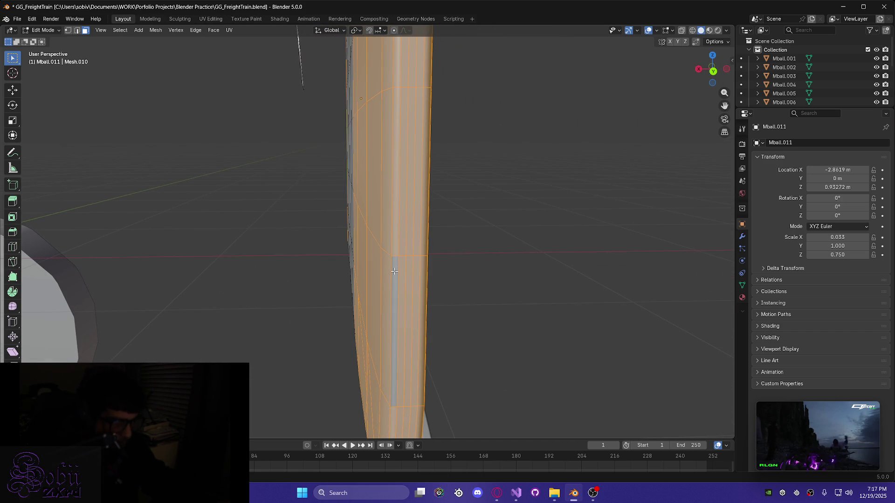
{"action": "scroll", "coordinate": [380, 344], "scroll_direction": "up", "scroll_amount": 3}
{"action": "middle_click_drag", "start_coordinate": [381, 344], "coordinate": [388, 341]}
Delete the selected curved corner faces as Faces
{"action": "key", "text": "x"}
{"action": "left_click", "coordinate": [336, 365]}
{"action": "mouse_move", "coordinate": [272, 350]}
{"action": "middle_mouse_down"}
{"action": "mouse_move", "coordinate": [341, 391]}
{"action": "mouse_move", "coordinate": [352, 342]}
{"action": "mouse_move", "coordinate": [405, 266]}
{"action": "mouse_move", "coordinate": [336, 279]}
{"action": "mouse_move", "coordinate": [384, 322]}
{"action": "mouse_move", "coordinate": [363, 308]}
{"action": "mouse_move", "coordinate": [380, 242]}
{"action": "mouse_move", "coordinate": [298, 275]}
{"action": "mouse_move", "coordinate": [300, 314]}
{"action": "middle_mouse_up"}
{"action": "scroll", "coordinate": [300, 314], "scroll_direction": "up", "scroll_amount": 4}
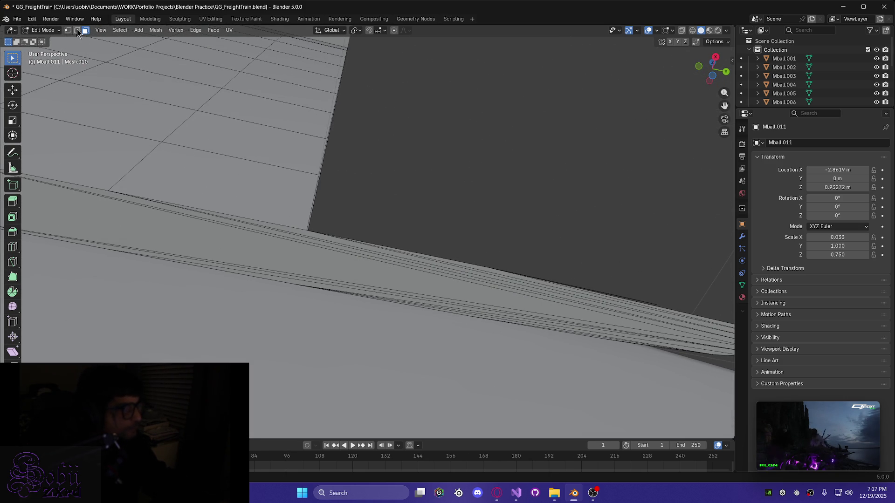
Knife an X-constrained straight cut across the edge band at the wall corner, then return to Select Box
{"action": "left_click", "coordinate": [12, 262]}
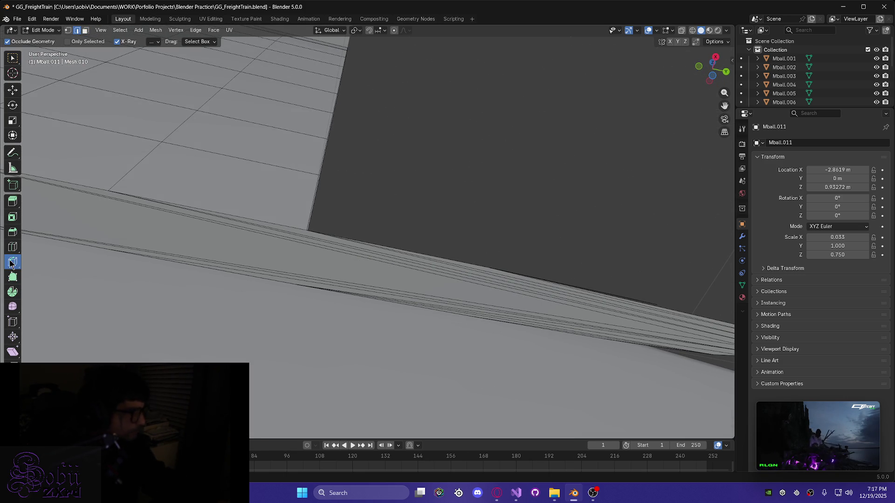
{"action": "left_click", "coordinate": [307, 230]}
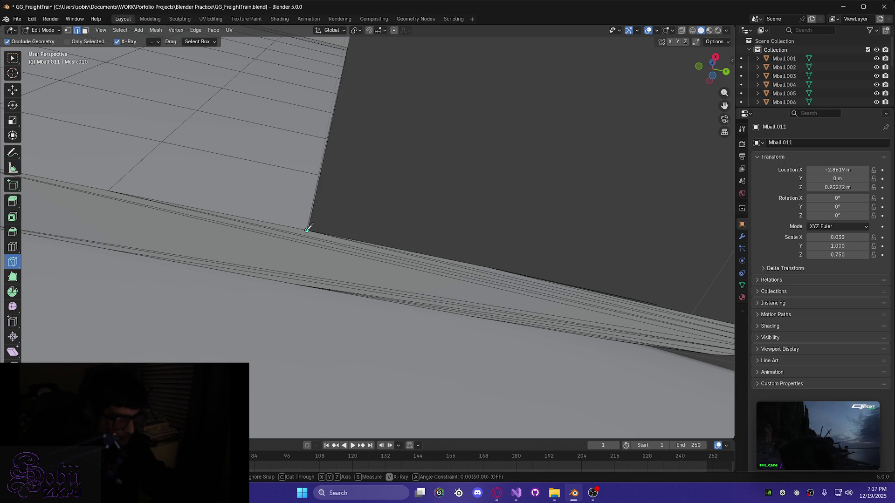
{"action": "key", "text": "x"}
{"action": "left_click", "coordinate": [298, 283]}
{"action": "middle_click_drag", "start_coordinate": [299, 283], "coordinate": [230, 265]}
{"action": "key", "text": "x"}
{"action": "key", "text": "Return"}
{"action": "mouse_move", "coordinate": [270, 287]}
{"action": "middle_mouse_down"}
{"action": "mouse_move", "coordinate": [295, 361]}
{"action": "mouse_move", "coordinate": [270, 408]}
{"action": "mouse_move", "coordinate": [327, 406]}
{"action": "mouse_move", "coordinate": [357, 366]}
{"action": "middle_mouse_up"}
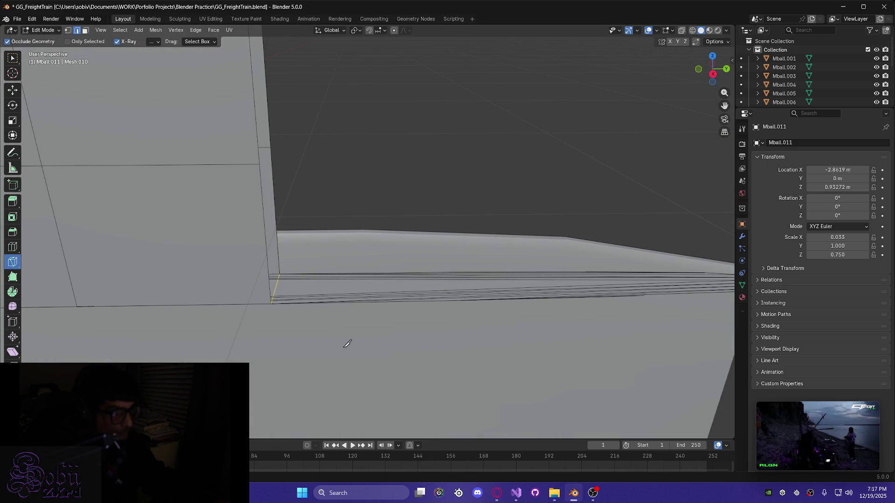
{"action": "left_click", "coordinate": [13, 58]}
{"action": "right_click", "coordinate": [335, 326]}
{"action": "key", "text": "Escape"}
Box-select the long strip of faces along the lower edge and delete them as Faces
{"action": "middle_click_drag", "start_coordinate": [399, 325], "coordinate": [322, 288]}
{"action": "left_click_drag", "start_coordinate": [322, 291], "coordinate": [470, 373]}
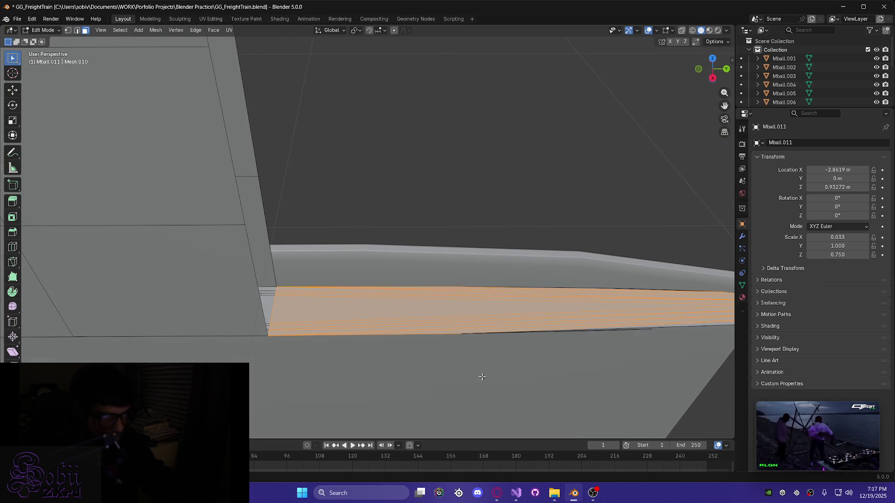
{"action": "middle_click_drag", "start_coordinate": [448, 364], "coordinate": [515, 345]}
{"action": "left_click_drag", "start_coordinate": [582, 308], "coordinate": [585, 309], "text": "shift"}
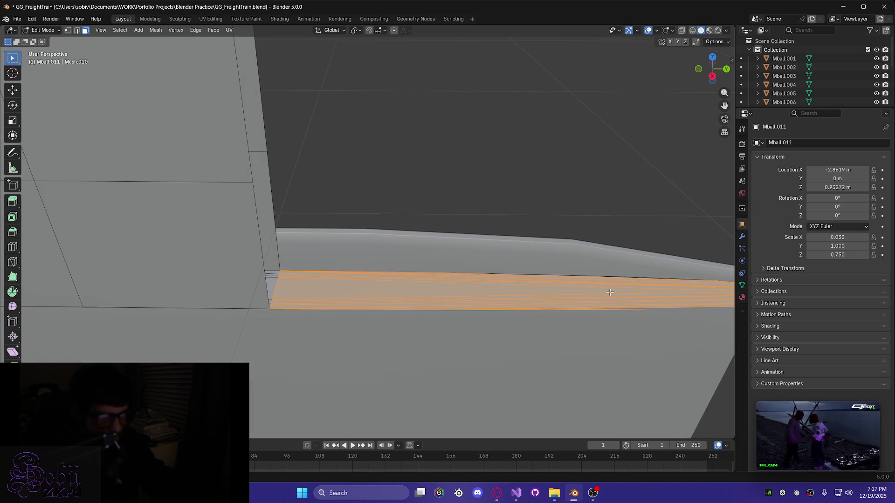
{"action": "left_click_drag", "start_coordinate": [593, 268], "coordinate": [593, 269], "text": "shift"}
{"action": "mouse_move", "coordinate": [609, 326]}
{"action": "middle_mouse_down"}
{"action": "mouse_move", "coordinate": [569, 309]}
{"action": "mouse_move", "coordinate": [509, 320]}
{"action": "mouse_move", "coordinate": [441, 356]}
{"action": "mouse_move", "coordinate": [517, 378]}
{"action": "mouse_move", "coordinate": [579, 355]}
{"action": "mouse_move", "coordinate": [609, 279]}
{"action": "mouse_move", "coordinate": [594, 276]}
{"action": "middle_mouse_up"}
{"action": "key", "text": "x"}
{"action": "left_click", "coordinate": [561, 288]}
{"action": "mouse_move", "coordinate": [519, 294]}
{"action": "middle_mouse_down"}
{"action": "mouse_move", "coordinate": [471, 267]}
{"action": "mouse_move", "coordinate": [458, 281]}
{"action": "mouse_move", "coordinate": [419, 192]}
{"action": "mouse_move", "coordinate": [410, 194]}
{"action": "mouse_move", "coordinate": [412, 155]}
{"action": "mouse_move", "coordinate": [407, 337]}
{"action": "mouse_move", "coordinate": [447, 366]}
{"action": "mouse_move", "coordinate": [393, 350]}
{"action": "middle_mouse_up"}
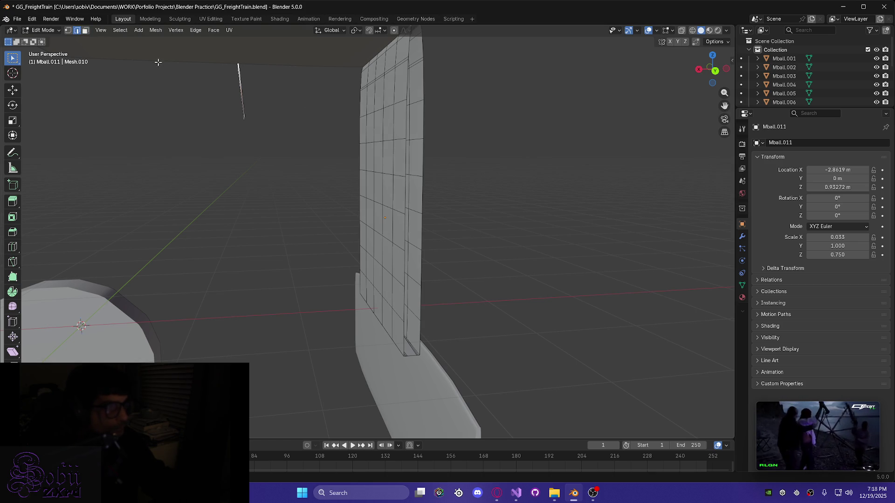
Select the wall's side edge loop, grow it to the whole side strip, then deselect all
{"action": "left_click", "coordinate": [404, 127], "text": "alt"}
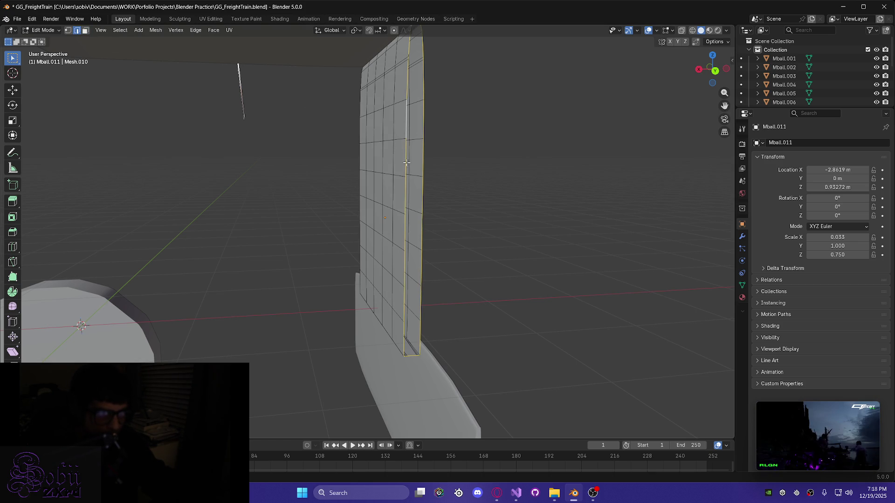
{"action": "left_click", "coordinate": [398, 325], "text": "alt+shift"}
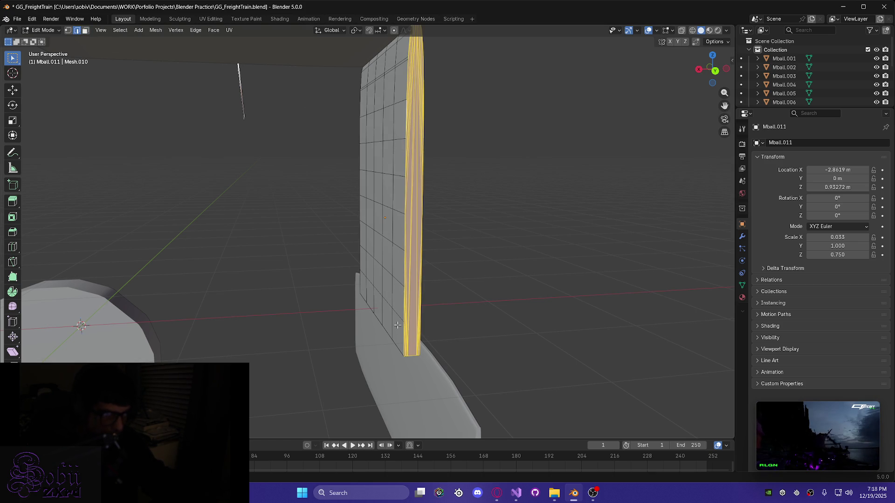
{"action": "mouse_move", "coordinate": [362, 344]}
{"action": "middle_mouse_down"}
{"action": "mouse_move", "coordinate": [355, 330]}
{"action": "mouse_move", "coordinate": [429, 309]}
{"action": "mouse_move", "coordinate": [371, 267]}
{"action": "mouse_move", "coordinate": [414, 282]}
{"action": "mouse_move", "coordinate": [297, 286]}
{"action": "mouse_move", "coordinate": [361, 300]}
{"action": "mouse_move", "coordinate": [340, 282]}
{"action": "middle_mouse_up"}
{"action": "mouse_move", "coordinate": [242, 242]}
{"action": "middle_mouse_down"}
{"action": "mouse_move", "coordinate": [252, 231]}
{"action": "mouse_move", "coordinate": [236, 211]}
{"action": "mouse_move", "coordinate": [256, 208]}
{"action": "mouse_move", "coordinate": [376, 258]}
{"action": "mouse_move", "coordinate": [272, 248]}
{"action": "mouse_move", "coordinate": [264, 256]}
{"action": "middle_mouse_up"}
{"action": "key", "text": "alt+a"}
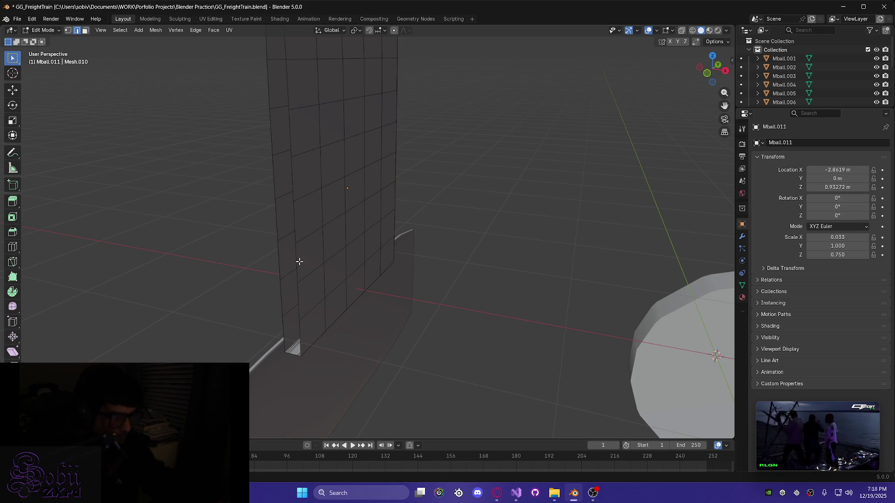
Inspect the wall grid and select the entire thin strip with Ctrl+L
{"action": "middle_click_drag", "start_coordinate": [294, 249], "coordinate": [308, 217]}
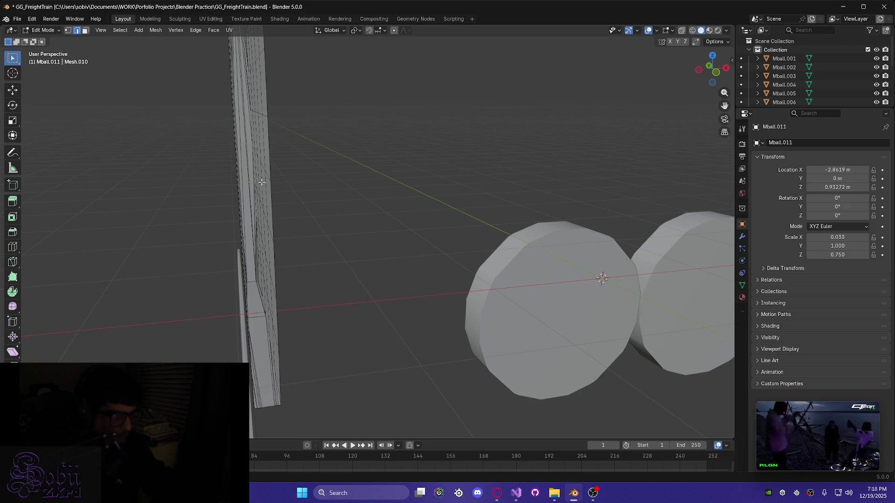
{"action": "mouse_move", "coordinate": [295, 288]}
{"action": "middle_mouse_down"}
{"action": "mouse_move", "coordinate": [183, 236]}
{"action": "mouse_move", "coordinate": [519, 266]}
{"action": "mouse_move", "coordinate": [187, 290]}
{"action": "mouse_move", "coordinate": [445, 319]}
{"action": "mouse_move", "coordinate": [424, 311]}
{"action": "middle_mouse_up"}
{"action": "scroll", "coordinate": [423, 311], "scroll_direction": "up", "scroll_amount": 3}
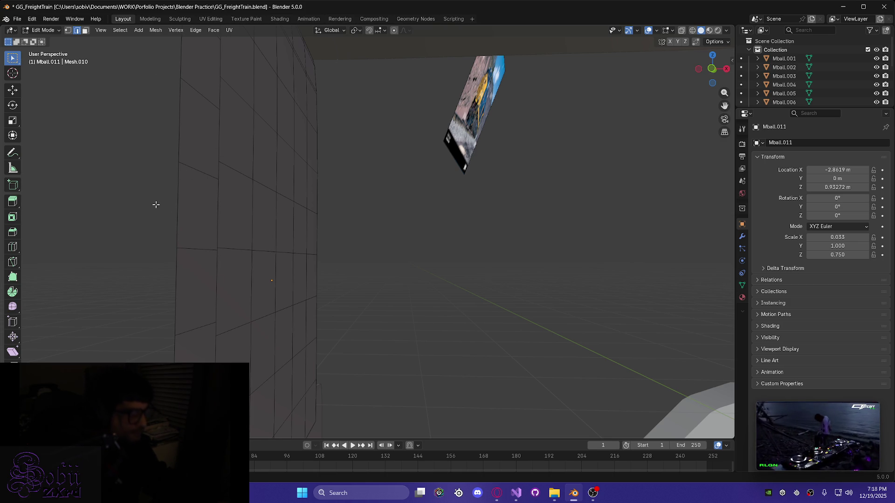
{"action": "scroll", "coordinate": [153, 204], "scroll_direction": "down", "scroll_amount": 5}
{"action": "key", "text": "Tab"}
{"action": "key", "text": "Tab"}
{"action": "scroll", "coordinate": [294, 195], "scroll_direction": "up", "scroll_amount": 4}
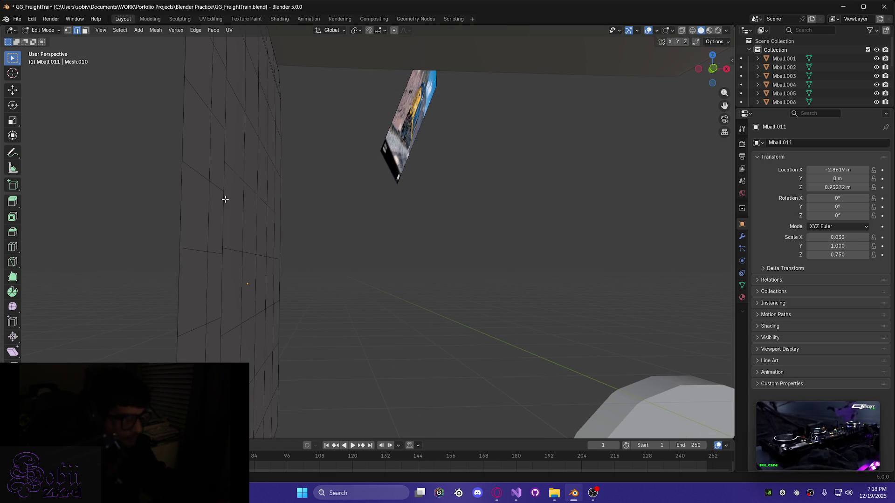
{"action": "mouse_move", "coordinate": [224, 197]}
{"action": "middle_mouse_down"}
{"action": "mouse_move", "coordinate": [208, 237]}
{"action": "mouse_move", "coordinate": [212, 266]}
{"action": "mouse_move", "coordinate": [223, 263]}
{"action": "mouse_move", "coordinate": [200, 253]}
{"action": "mouse_move", "coordinate": [212, 247]}
{"action": "middle_mouse_up"}
{"action": "scroll", "coordinate": [212, 248], "scroll_direction": "down", "scroll_amount": 2}
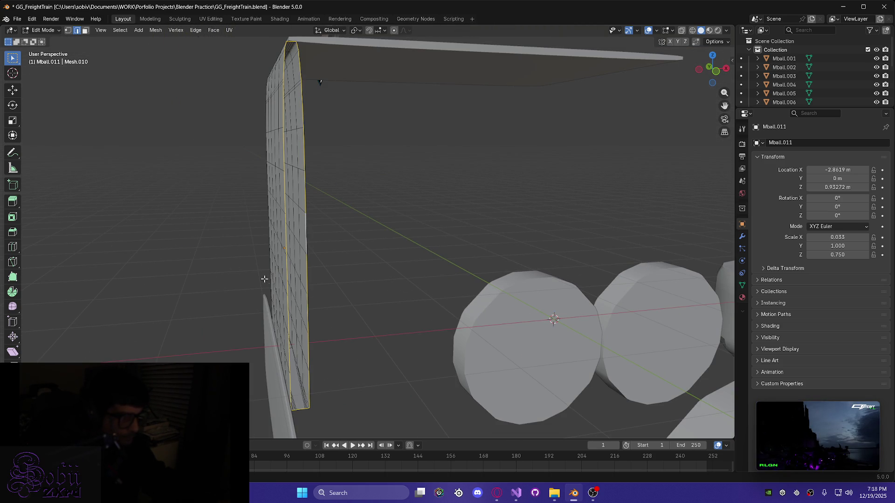
{"action": "key", "text": "ctrl+l"}
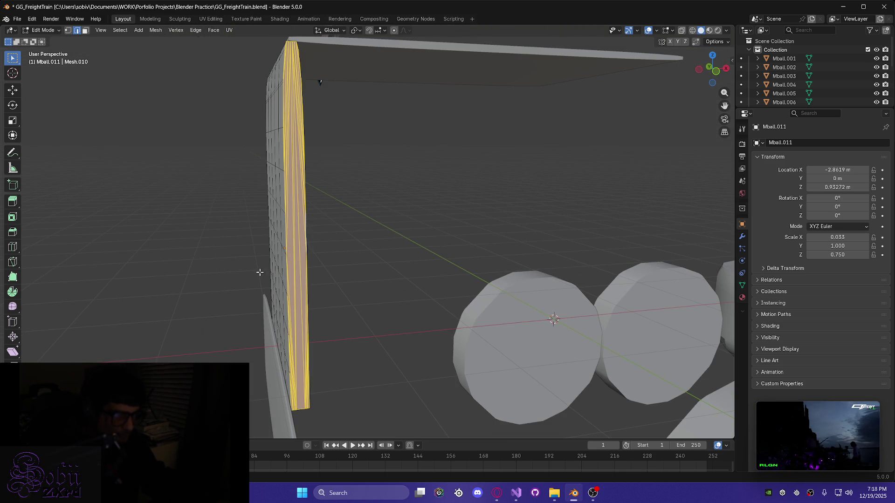
{"action": "middle_click_drag", "start_coordinate": [259, 272], "coordinate": [273, 272]}
{"action": "mouse_move", "coordinate": [283, 160]}
{"action": "middle_mouse_down"}
{"action": "mouse_move", "coordinate": [406, 242]}
{"action": "mouse_move", "coordinate": [515, 335]}
{"action": "mouse_move", "coordinate": [398, 292]}
{"action": "mouse_move", "coordinate": [410, 289]}
{"action": "mouse_move", "coordinate": [335, 296]}
{"action": "mouse_move", "coordinate": [406, 285]}
{"action": "mouse_move", "coordinate": [375, 319]}
{"action": "mouse_move", "coordinate": [429, 332]}
{"action": "middle_mouse_up"}
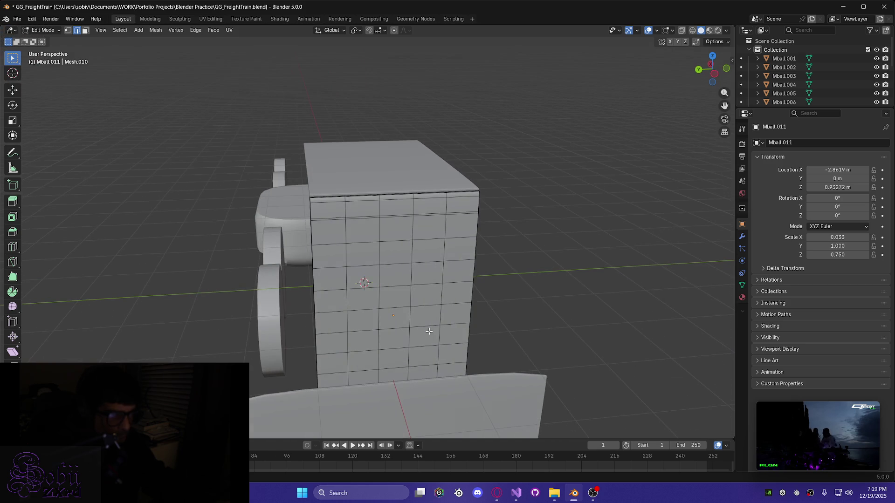
Back in Object Mode, scale cab box Mball.011 along Y to 2.122
{"action": "key", "text": "a"}
{"action": "key", "text": "Tab"}
{"action": "left_click", "coordinate": [367, 176]}
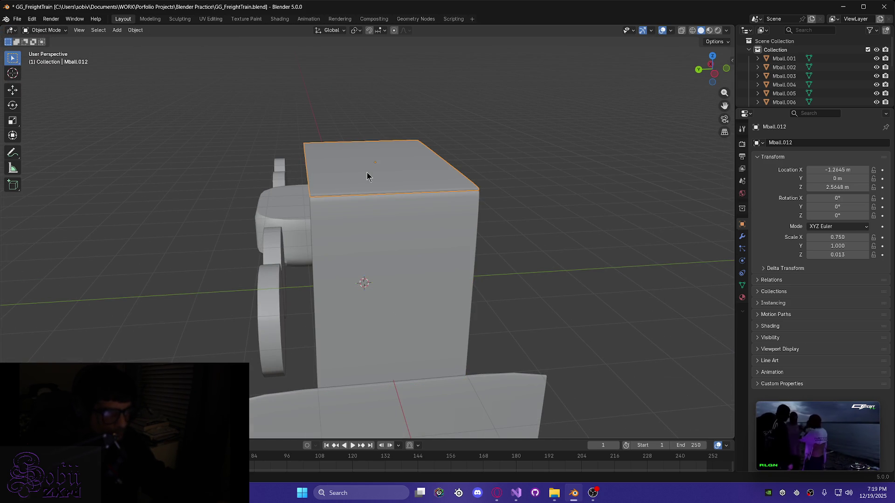
{"action": "left_click", "coordinate": [367, 271]}
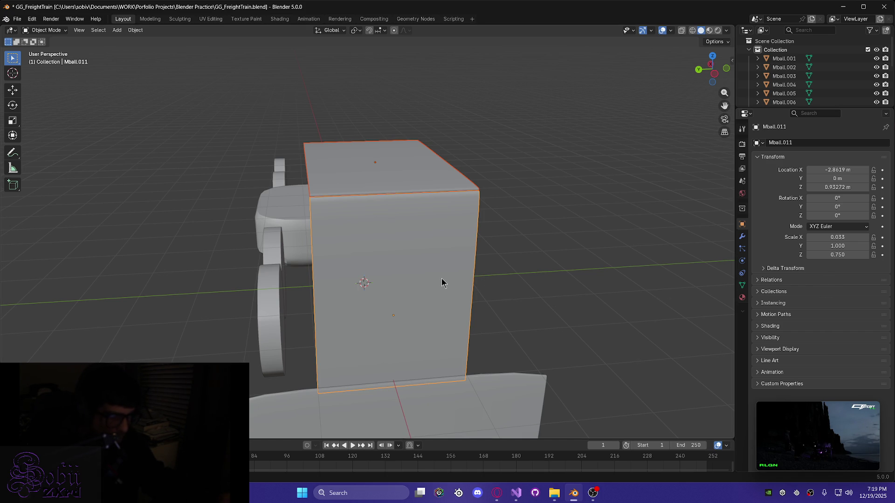
{"action": "key", "text": "s"}
{"action": "key", "text": "y"}
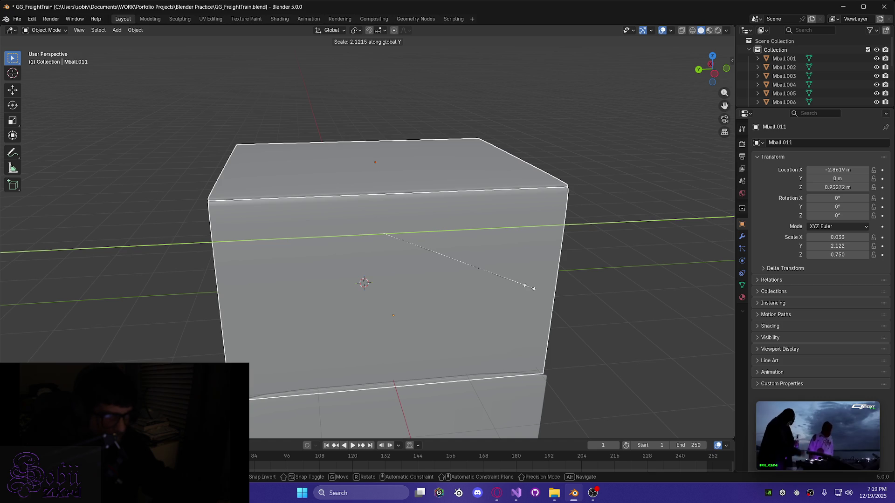
{"action": "left_click", "coordinate": [529, 287]}
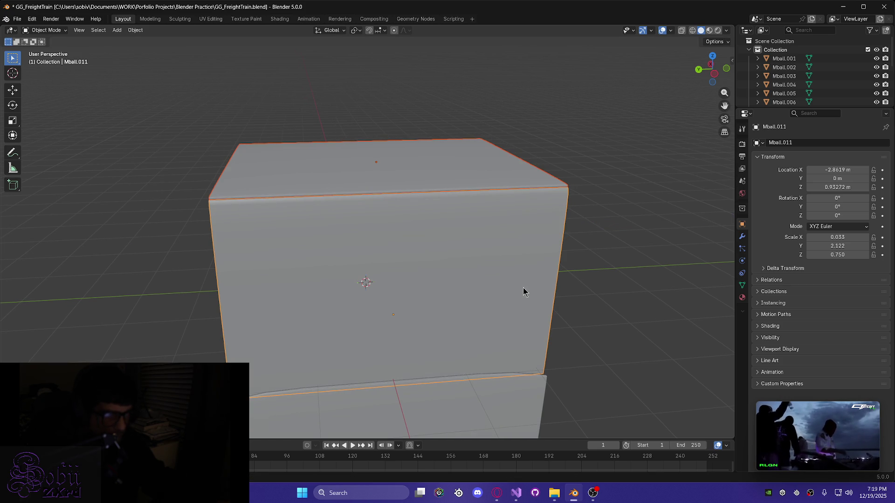
{"action": "mouse_move", "coordinate": [558, 330]}
{"action": "middle_mouse_down"}
{"action": "mouse_move", "coordinate": [555, 355]}
{"action": "mouse_move", "coordinate": [498, 350]}
{"action": "middle_mouse_up"}
View the cab front-on and select roof slab Mball.012
{"action": "mouse_move", "coordinate": [370, 363]}
{"action": "middle_mouse_down"}
{"action": "mouse_move", "coordinate": [348, 336]}
{"action": "mouse_move", "coordinate": [438, 365]}
{"action": "mouse_move", "coordinate": [292, 313]}
{"action": "mouse_move", "coordinate": [270, 286]}
{"action": "mouse_move", "coordinate": [252, 292]}
{"action": "mouse_move", "coordinate": [263, 322]}
{"action": "mouse_move", "coordinate": [381, 329]}
{"action": "mouse_move", "coordinate": [224, 309]}
{"action": "mouse_move", "coordinate": [362, 371]}
{"action": "middle_mouse_up"}
{"action": "scroll", "coordinate": [280, 202], "scroll_direction": "up", "scroll_amount": 4}
{"action": "mouse_move", "coordinate": [282, 177]}
{"action": "middle_mouse_down"}
{"action": "mouse_move", "coordinate": [421, 292]}
{"action": "mouse_move", "coordinate": [474, 265]}
{"action": "mouse_move", "coordinate": [476, 252]}
{"action": "mouse_move", "coordinate": [362, 256]}
{"action": "middle_mouse_up"}
{"action": "mouse_move", "coordinate": [260, 264]}
{"action": "middle_mouse_down"}
{"action": "mouse_move", "coordinate": [216, 220]}
{"action": "mouse_move", "coordinate": [202, 286]}
{"action": "mouse_move", "coordinate": [274, 270]}
{"action": "middle_mouse_up"}
{"action": "left_click", "coordinate": [216, 218]}
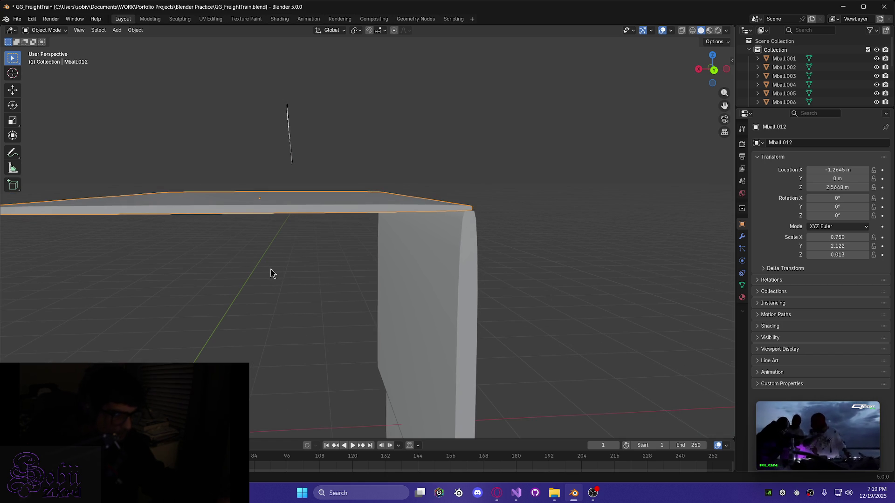
Move the roof slab along Z, settling it slightly higher at Z 2.6034 m
{"action": "key", "text": "g"}
{"action": "key", "text": "z"}
{"action": "left_click", "coordinate": [271, 270]}
{"action": "mouse_move", "coordinate": [272, 274]}
{"action": "middle_mouse_down"}
{"action": "mouse_move", "coordinate": [320, 294]}
{"action": "mouse_move", "coordinate": [293, 299]}
{"action": "mouse_move", "coordinate": [286, 320]}
{"action": "middle_mouse_up"}
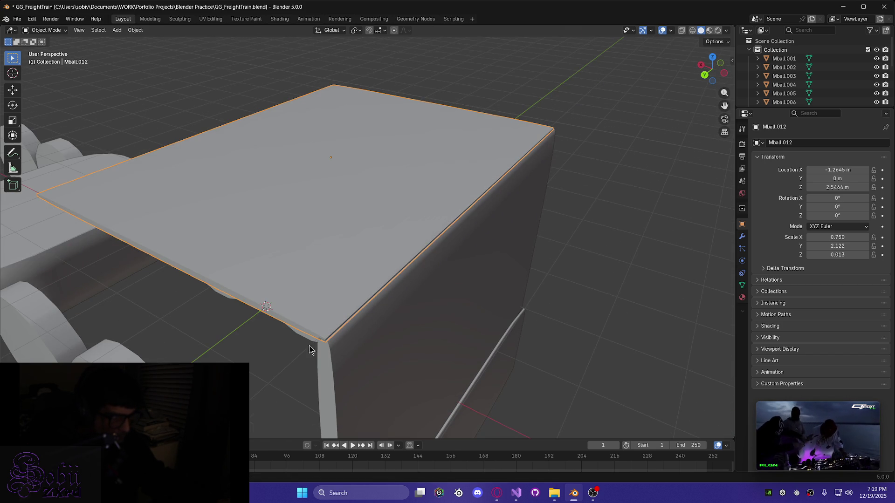
{"action": "key", "text": "Tab"}
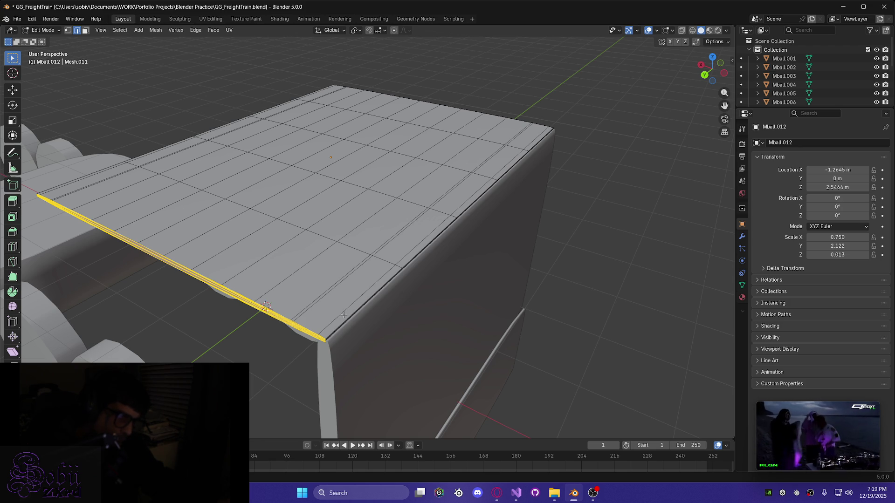
{"action": "key", "text": "alt+e"}
{"action": "left_click", "coordinate": [296, 294]}
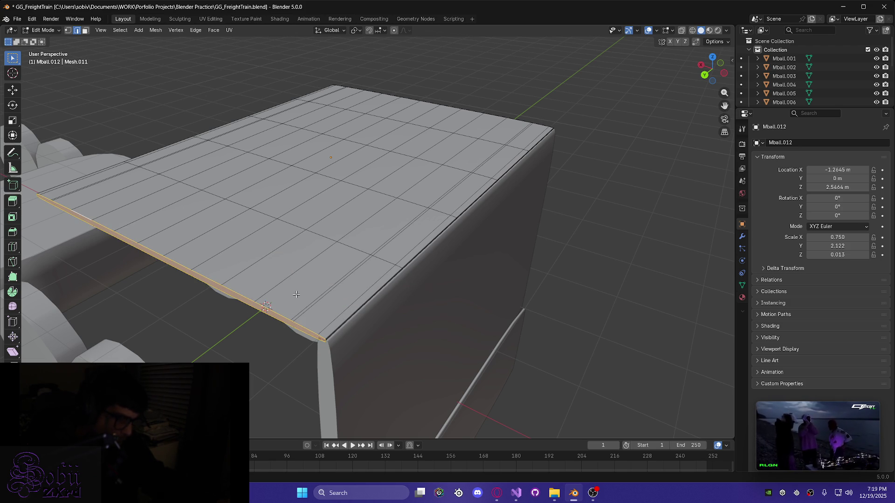
{"action": "key", "text": "Tab"}
{"action": "key", "text": "g"}
{"action": "key", "text": "z"}
{"action": "left_click", "coordinate": [296, 289]}
{"action": "middle_click_drag", "start_coordinate": [298, 304], "coordinate": [298, 320]}
In Edit Mode face select, pick the four thin strip faces along the slab's front edge
{"action": "key", "text": "Tab"}
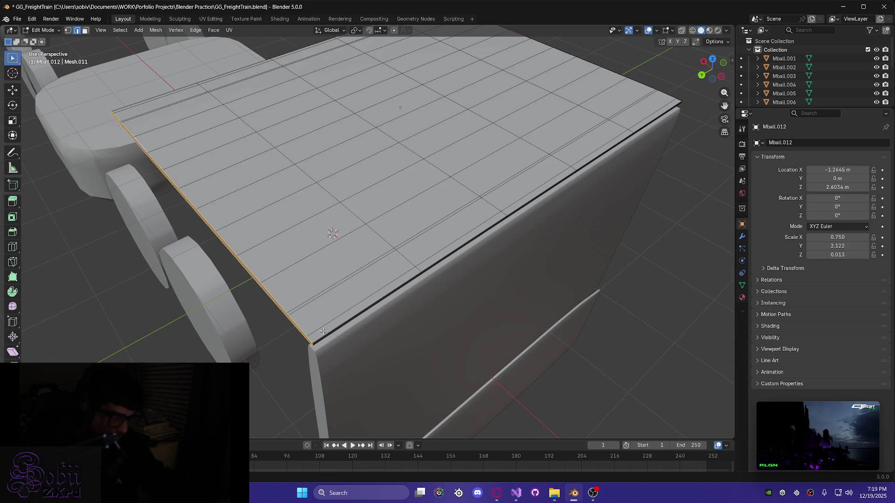
{"action": "left_click", "coordinate": [86, 31]}
{"action": "left_click", "coordinate": [371, 297]}
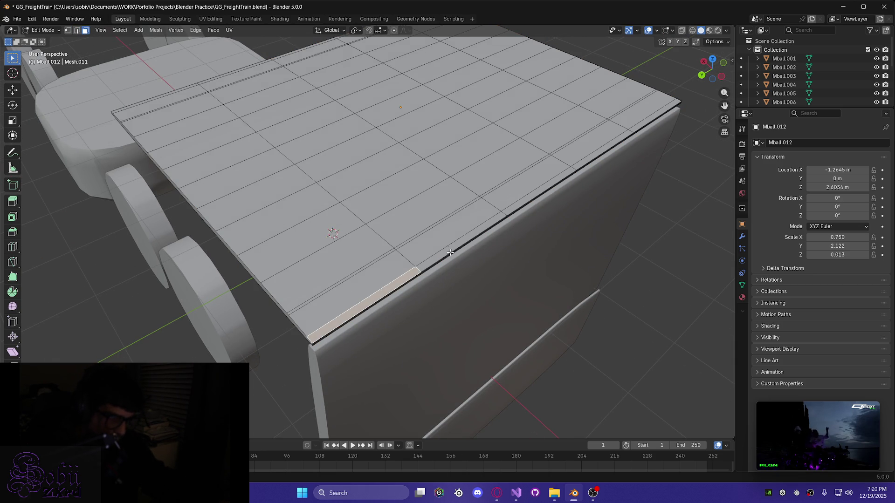
{"action": "left_click", "coordinate": [487, 223], "text": "shift"}
{"action": "left_click", "coordinate": [558, 192], "text": "shift"}
{"action": "left_click", "coordinate": [614, 151], "text": "shift"}
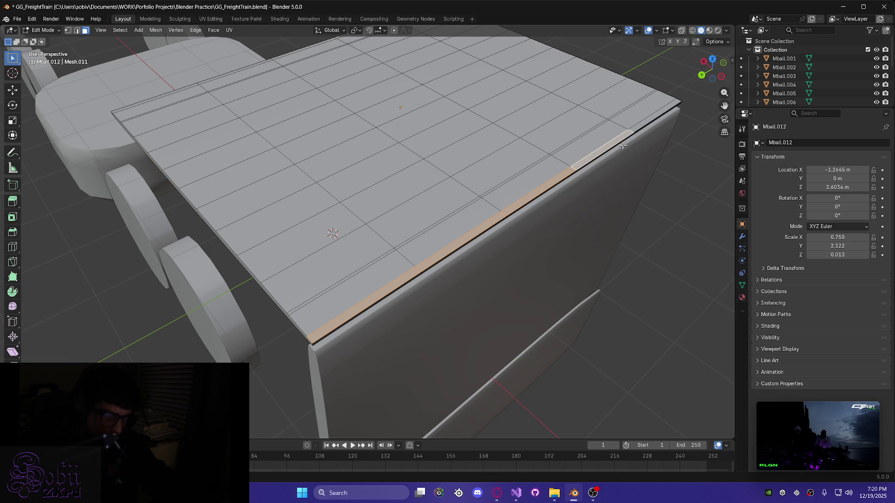
{"action": "mouse_move", "coordinate": [652, 124]}
{"action": "middle_mouse_down"}
{"action": "mouse_move", "coordinate": [667, 135]}
{"action": "mouse_move", "coordinate": [416, 235]}
{"action": "mouse_move", "coordinate": [461, 180]}
{"action": "mouse_move", "coordinate": [352, 160]}
{"action": "mouse_move", "coordinate": [583, 155]}
{"action": "middle_mouse_up"}
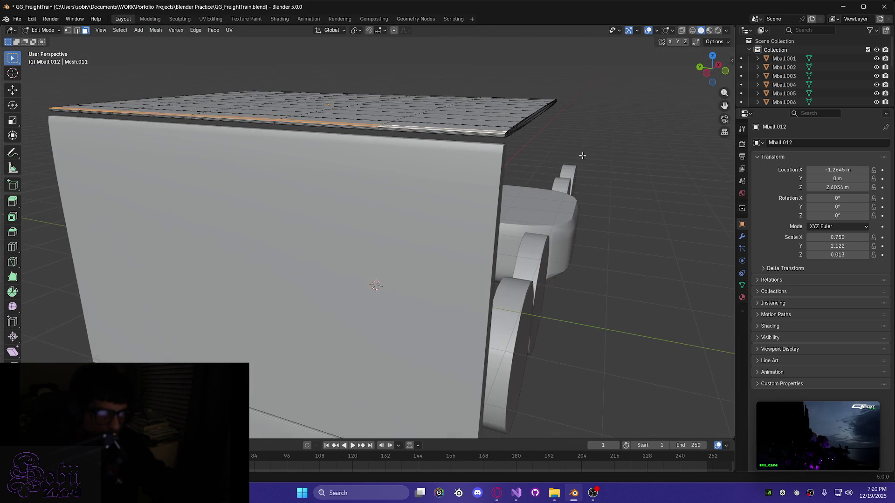
Select the thin strip segments and a dark side face along the roof slab's long edge
{"action": "scroll", "coordinate": [408, 165], "scroll_direction": "up", "scroll_amount": 4}
{"action": "middle_click_drag", "start_coordinate": [407, 165], "coordinate": [437, 196]}
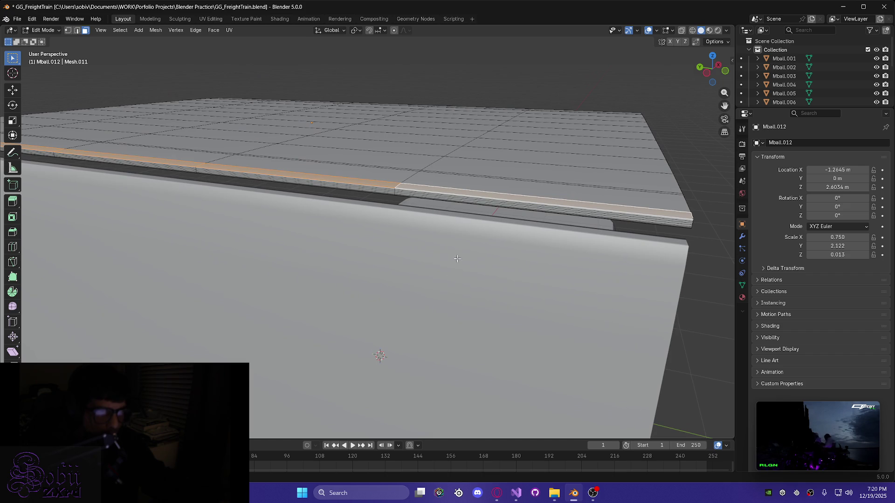
{"action": "left_click", "coordinate": [441, 200], "text": "shift"}
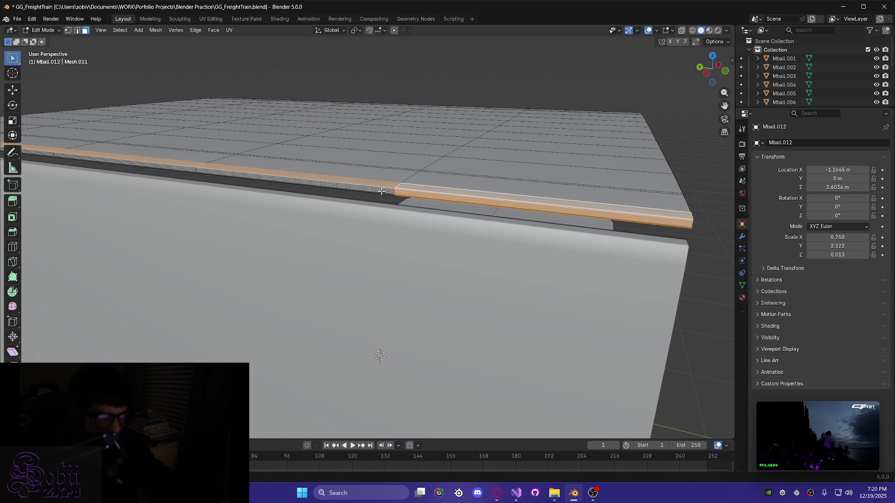
{"action": "left_click", "coordinate": [376, 198], "text": "shift"}
{"action": "left_click", "coordinate": [182, 171], "text": "shift"}
{"action": "right_click", "coordinate": [120, 159]}
{"action": "mouse_move", "coordinate": [168, 171]}
{"action": "middle_mouse_down"}
{"action": "mouse_move", "coordinate": [223, 193]}
{"action": "mouse_move", "coordinate": [170, 199]}
{"action": "mouse_move", "coordinate": [460, 200]}
{"action": "mouse_move", "coordinate": [390, 142]}
{"action": "middle_mouse_up"}
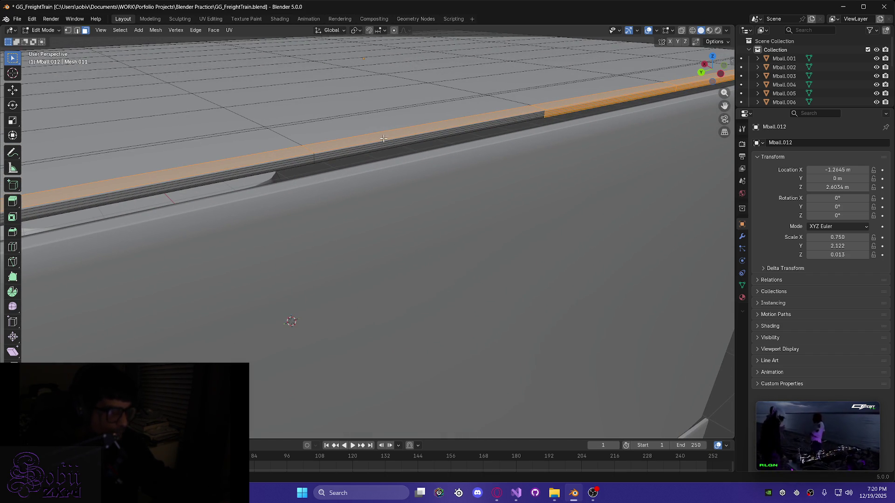
{"action": "left_click", "coordinate": [364, 154], "text": "shift"}
{"action": "mouse_move", "coordinate": [223, 221]}
{"action": "middle_mouse_down"}
{"action": "mouse_move", "coordinate": [256, 234]}
{"action": "mouse_move", "coordinate": [251, 177]}
{"action": "mouse_move", "coordinate": [235, 194]}
{"action": "mouse_move", "coordinate": [237, 184]}
{"action": "middle_mouse_up"}
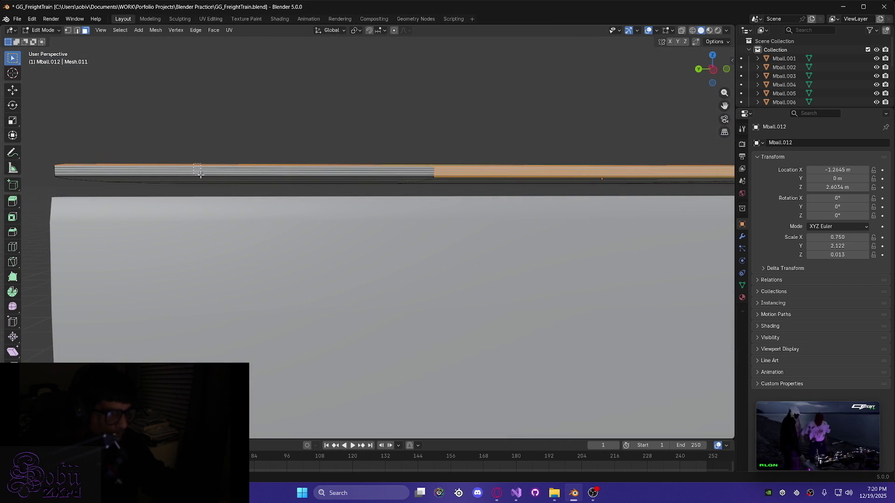
{"action": "left_click_drag", "start_coordinate": [200, 174], "coordinate": [218, 189], "text": "shift"}
{"action": "mouse_move", "coordinate": [203, 182]}
{"action": "middle_mouse_down"}
{"action": "mouse_move", "coordinate": [343, 200]}
{"action": "mouse_move", "coordinate": [303, 189]}
{"action": "middle_mouse_up"}
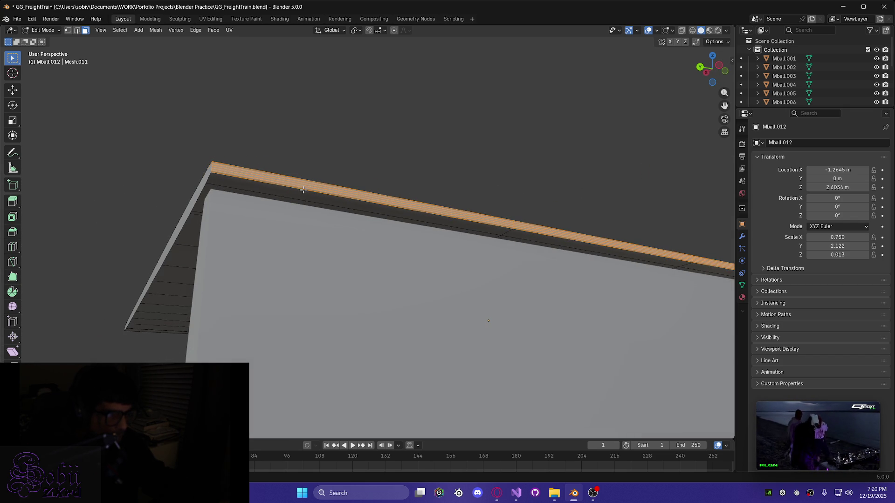
{"action": "left_click", "coordinate": [303, 193], "text": "shift"}
Add the long dark side face and last strip segment, then delete all selected faces
{"action": "middle_click_drag", "start_coordinate": [398, 224], "coordinate": [424, 241]}
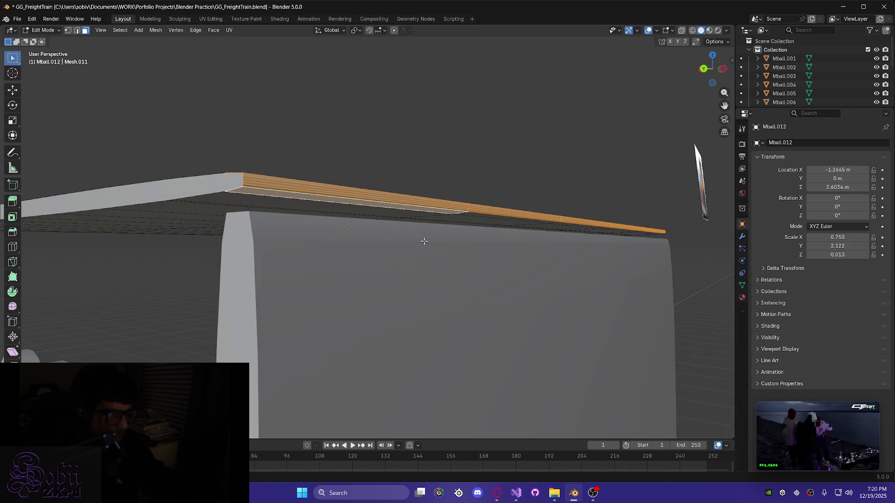
{"action": "mouse_move", "coordinate": [232, 206]}
{"action": "middle_mouse_down"}
{"action": "mouse_move", "coordinate": [413, 245]}
{"action": "mouse_move", "coordinate": [493, 242]}
{"action": "mouse_move", "coordinate": [530, 265]}
{"action": "mouse_move", "coordinate": [336, 274]}
{"action": "middle_mouse_up"}
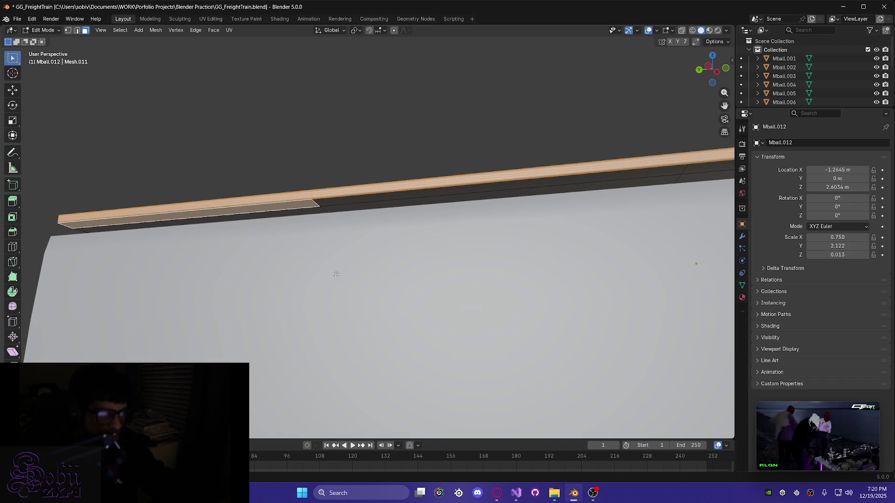
{"action": "left_click", "coordinate": [445, 194], "text": "shift"}
{"action": "left_click", "coordinate": [516, 190], "text": "shift"}
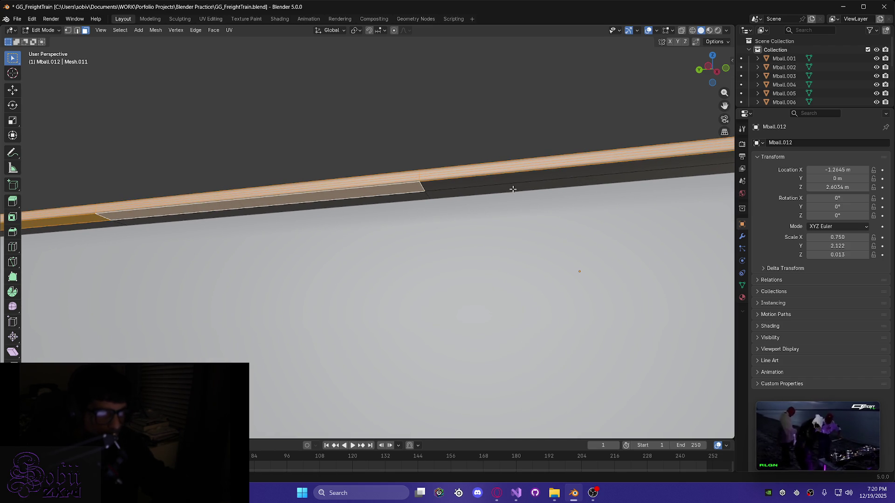
{"action": "mouse_move", "coordinate": [499, 182]}
{"action": "middle_mouse_down"}
{"action": "mouse_move", "coordinate": [615, 238]}
{"action": "mouse_move", "coordinate": [610, 246]}
{"action": "mouse_move", "coordinate": [583, 199]}
{"action": "middle_mouse_up"}
{"action": "mouse_move", "coordinate": [579, 132]}
{"action": "middle_mouse_down"}
{"action": "mouse_move", "coordinate": [640, 205]}
{"action": "mouse_move", "coordinate": [275, 218]}
{"action": "mouse_move", "coordinate": [529, 252]}
{"action": "mouse_move", "coordinate": [435, 236]}
{"action": "mouse_move", "coordinate": [523, 241]}
{"action": "mouse_move", "coordinate": [504, 234]}
{"action": "mouse_move", "coordinate": [350, 270]}
{"action": "mouse_move", "coordinate": [332, 179]}
{"action": "mouse_move", "coordinate": [322, 184]}
{"action": "mouse_move", "coordinate": [339, 194]}
{"action": "mouse_move", "coordinate": [336, 157]}
{"action": "mouse_move", "coordinate": [378, 184]}
{"action": "mouse_move", "coordinate": [326, 261]}
{"action": "mouse_move", "coordinate": [468, 288]}
{"action": "mouse_move", "coordinate": [365, 281]}
{"action": "mouse_move", "coordinate": [375, 323]}
{"action": "mouse_move", "coordinate": [408, 295]}
{"action": "middle_mouse_up"}
{"action": "middle_click_drag", "start_coordinate": [586, 227], "coordinate": [485, 193]}
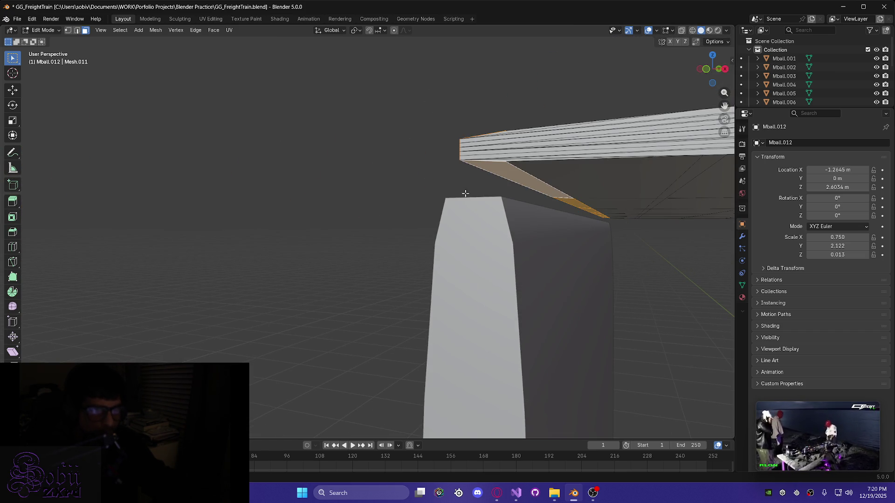
{"action": "mouse_move", "coordinate": [424, 197]}
{"action": "middle_mouse_down"}
{"action": "mouse_move", "coordinate": [469, 202]}
{"action": "mouse_move", "coordinate": [455, 208]}
{"action": "mouse_move", "coordinate": [522, 243]}
{"action": "mouse_move", "coordinate": [554, 274]}
{"action": "middle_mouse_up"}
{"action": "key", "text": "x"}
{"action": "left_click", "coordinate": [434, 206]}
{"action": "mouse_move", "coordinate": [567, 280]}
{"action": "middle_mouse_down"}
{"action": "mouse_move", "coordinate": [611, 266]}
{"action": "mouse_move", "coordinate": [531, 296]}
{"action": "middle_mouse_up"}
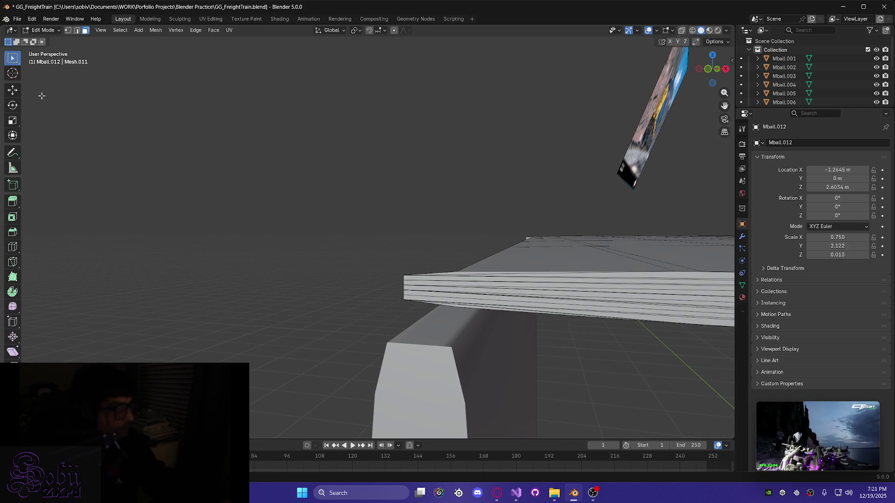
Knife a Z-constrained vertical cut from the slab end's top edge to its bottom edge
{"action": "left_click", "coordinate": [11, 263]}
{"action": "mouse_move", "coordinate": [461, 324]}
{"action": "middle_mouse_down"}
{"action": "mouse_move", "coordinate": [510, 362]}
{"action": "mouse_move", "coordinate": [551, 368]}
{"action": "mouse_move", "coordinate": [516, 326]}
{"action": "mouse_move", "coordinate": [495, 279]}
{"action": "middle_mouse_up"}
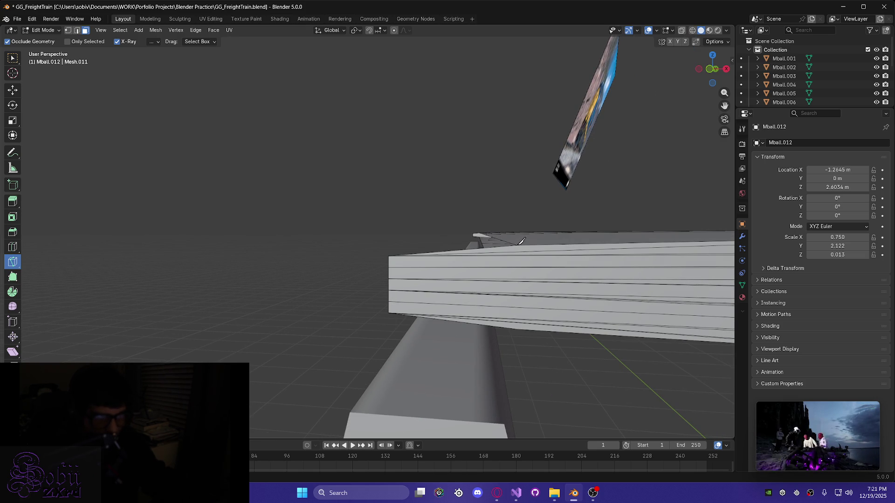
{"action": "left_click", "coordinate": [519, 243]}
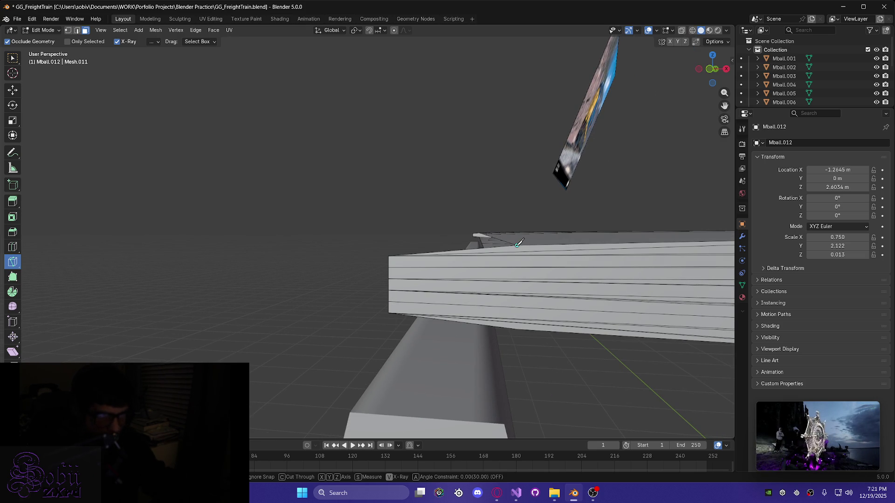
{"action": "key", "text": "z"}
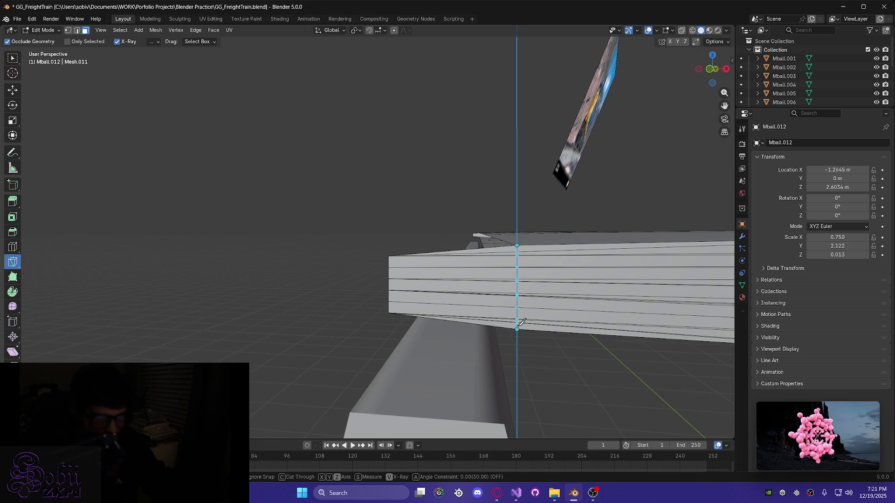
{"action": "left_click", "coordinate": [516, 329]}
{"action": "middle_click_drag", "start_coordinate": [505, 360], "coordinate": [515, 361]}
{"action": "key", "text": "Return"}
{"action": "middle_click_drag", "start_coordinate": [472, 338], "coordinate": [502, 345]}
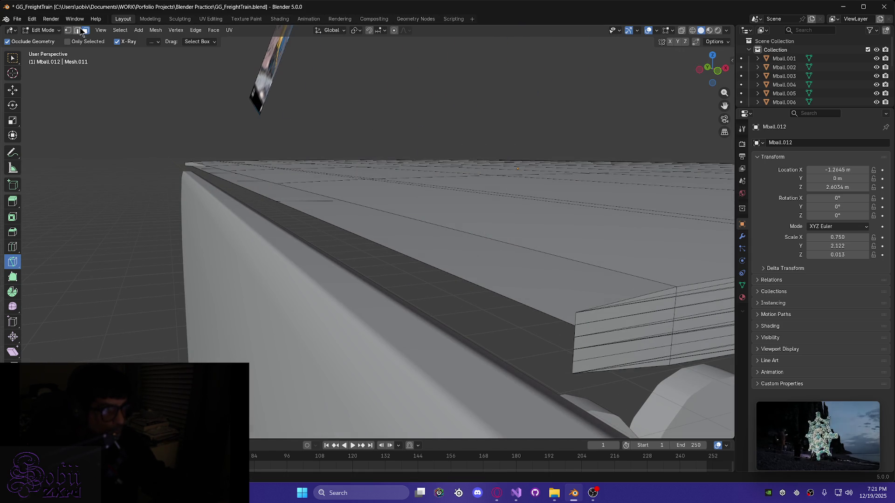
{"action": "left_click", "coordinate": [11, 64]}
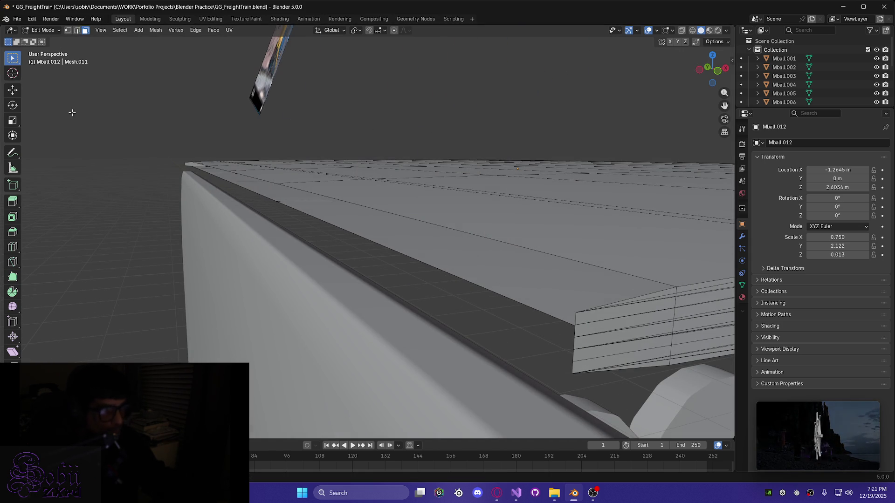
Select the slab's end faces, excluding the top face, and delete them
{"action": "mouse_move", "coordinate": [597, 297]}
{"action": "left_mouse_down"}
{"action": "mouse_move", "coordinate": [631, 395]}
{"action": "mouse_move", "coordinate": [575, 357]}
{"action": "left_mouse_up"}
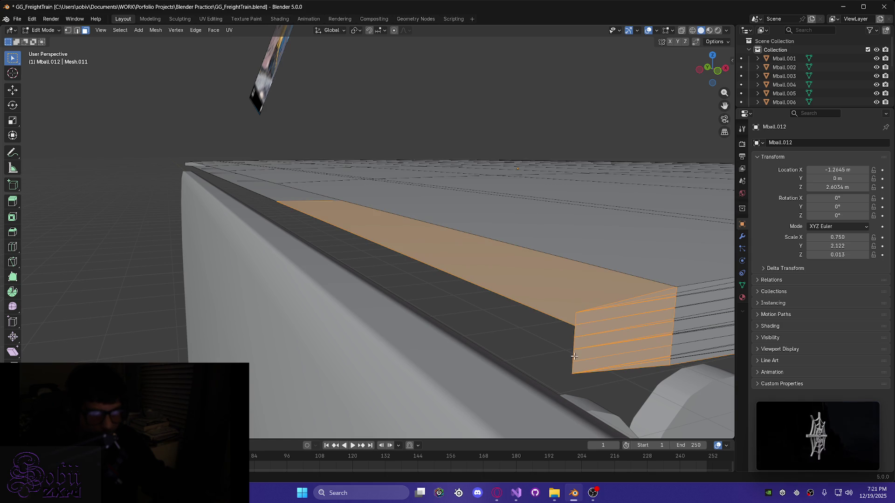
{"action": "left_click_drag", "start_coordinate": [543, 296], "coordinate": [465, 315], "text": "ctrl"}
{"action": "mouse_move", "coordinate": [466, 315]}
{"action": "middle_mouse_down"}
{"action": "mouse_move", "coordinate": [519, 294]}
{"action": "mouse_move", "coordinate": [602, 313]}
{"action": "middle_mouse_up"}
{"action": "key", "text": "x"}
{"action": "left_click", "coordinate": [566, 310]}
Orbit and zoom around the roof slab to inspect its open end and top
{"action": "mouse_move", "coordinate": [539, 306]}
{"action": "middle_mouse_down"}
{"action": "mouse_move", "coordinate": [380, 297]}
{"action": "mouse_move", "coordinate": [475, 295]}
{"action": "middle_mouse_up"}
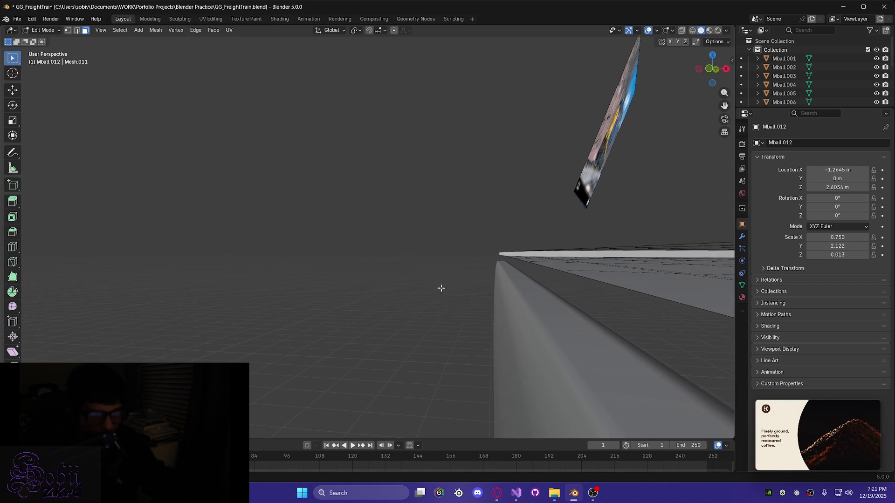
{"action": "mouse_move", "coordinate": [407, 280]}
{"action": "middle_mouse_down"}
{"action": "mouse_move", "coordinate": [471, 319]}
{"action": "mouse_move", "coordinate": [383, 262]}
{"action": "middle_mouse_up"}
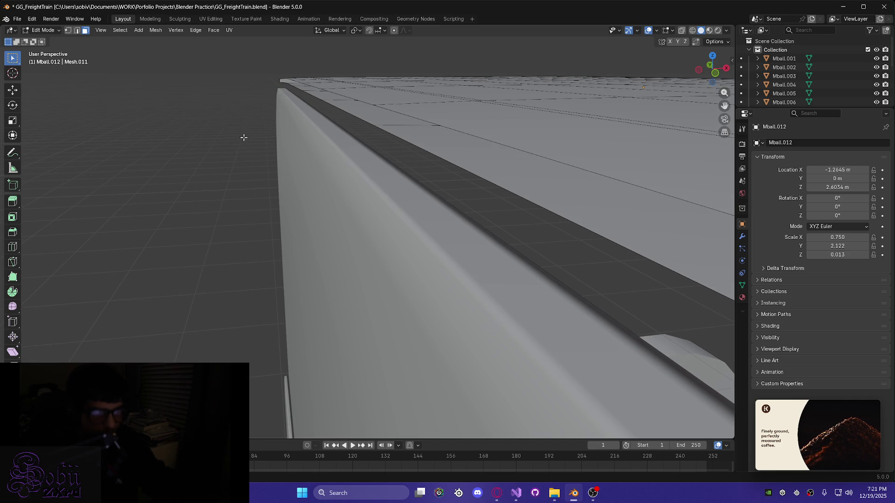
{"action": "scroll", "coordinate": [245, 139], "scroll_direction": "down", "scroll_amount": 5}
{"action": "middle_click_drag", "start_coordinate": [245, 161], "coordinate": [262, 163]}
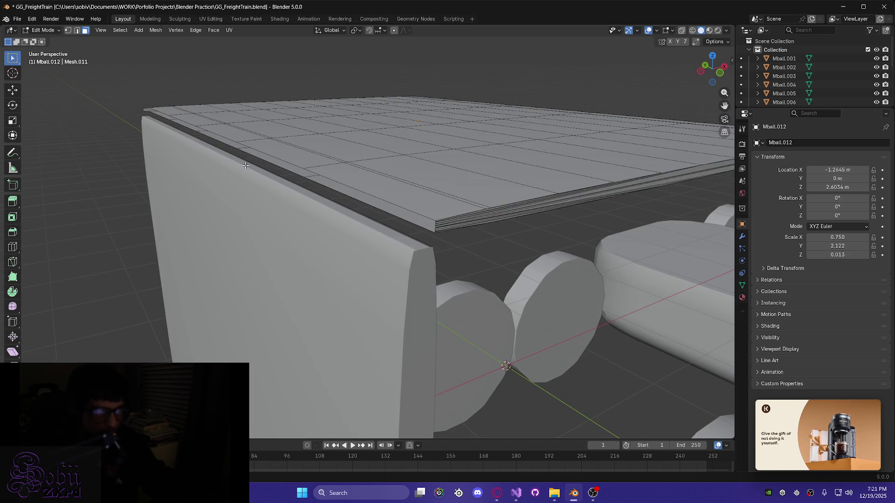
{"action": "scroll", "coordinate": [124, 185], "scroll_direction": "up", "scroll_amount": 5}
{"action": "scroll", "coordinate": [241, 231], "scroll_direction": "up", "scroll_amount": 3}
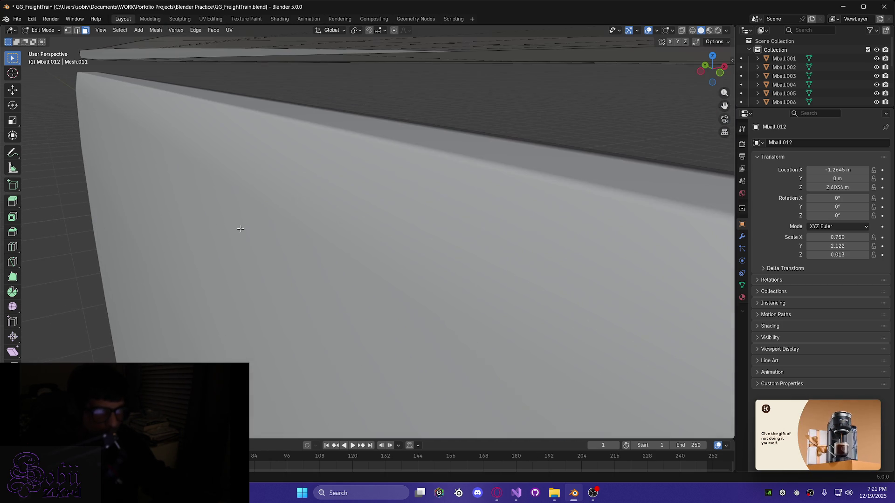
{"action": "middle_click_drag", "start_coordinate": [103, 178], "coordinate": [284, 291]}
{"action": "mouse_move", "coordinate": [202, 223]}
{"action": "middle_mouse_down"}
{"action": "mouse_move", "coordinate": [341, 276]}
{"action": "mouse_move", "coordinate": [324, 281]}
{"action": "mouse_move", "coordinate": [340, 260]}
{"action": "mouse_move", "coordinate": [400, 230]}
{"action": "mouse_move", "coordinate": [395, 194]}
{"action": "mouse_move", "coordinate": [413, 208]}
{"action": "middle_mouse_up"}
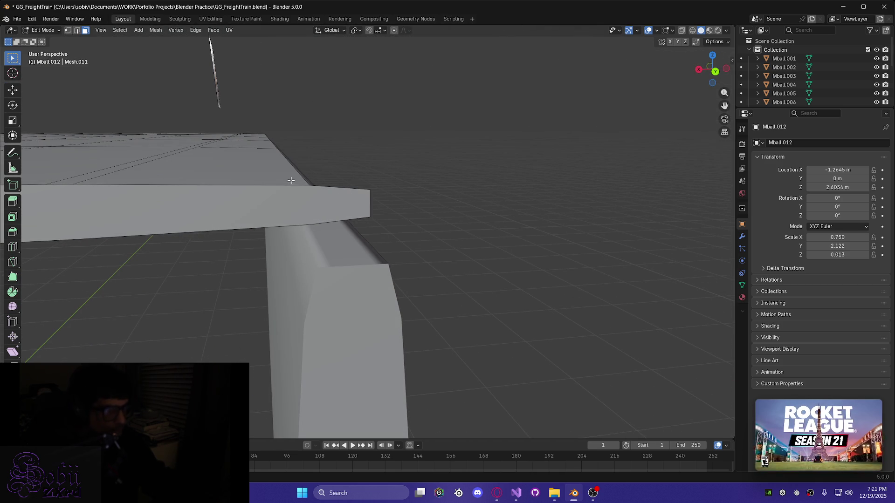
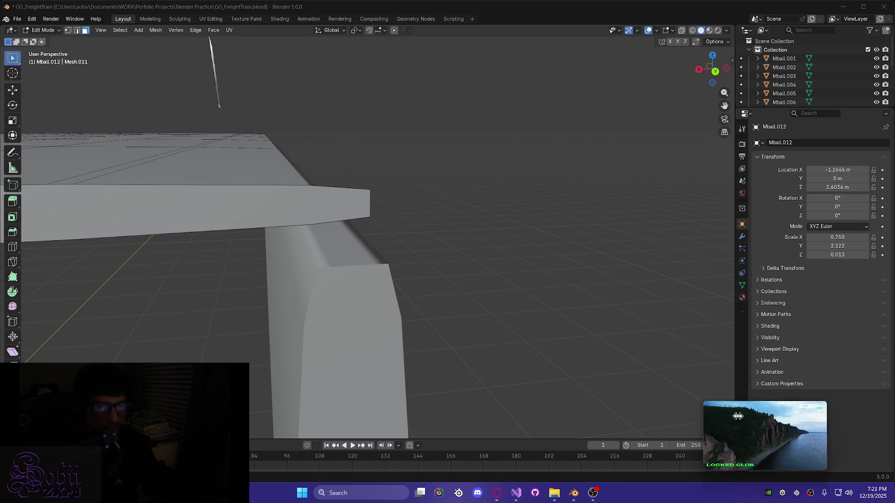
Knife-cut the slab vertically, Z-constrained, level with the side wall
{"action": "scroll", "coordinate": [491, 288], "scroll_direction": "down", "scroll_amount": 2}
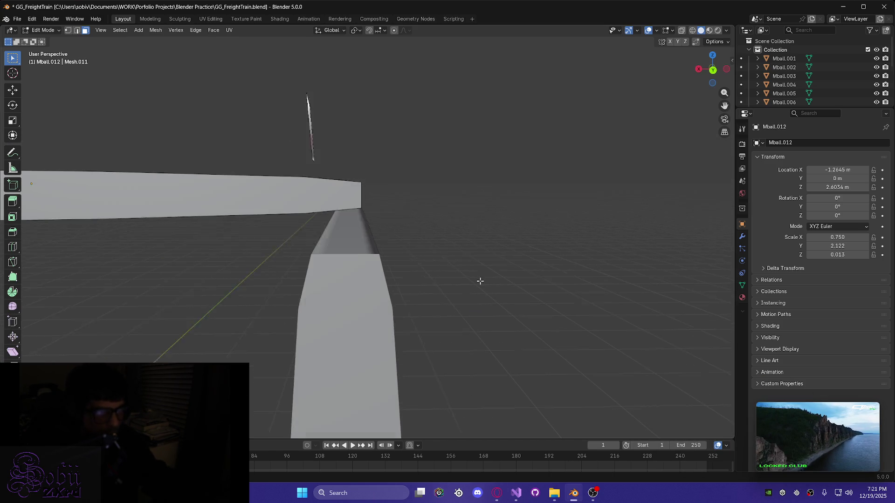
{"action": "mouse_move", "coordinate": [383, 282]}
{"action": "middle_mouse_down"}
{"action": "mouse_move", "coordinate": [274, 285]}
{"action": "mouse_move", "coordinate": [267, 272]}
{"action": "middle_mouse_up"}
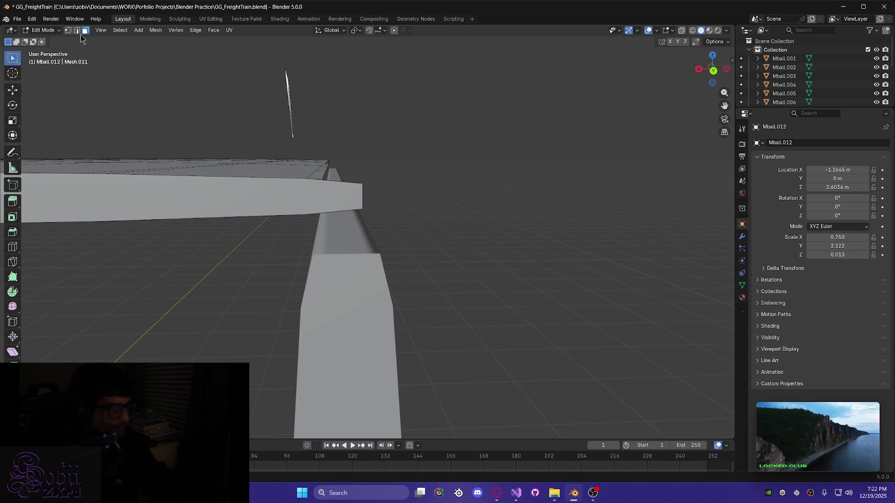
{"action": "left_click", "coordinate": [13, 262]}
{"action": "scroll", "coordinate": [308, 216], "scroll_direction": "up", "scroll_amount": 4}
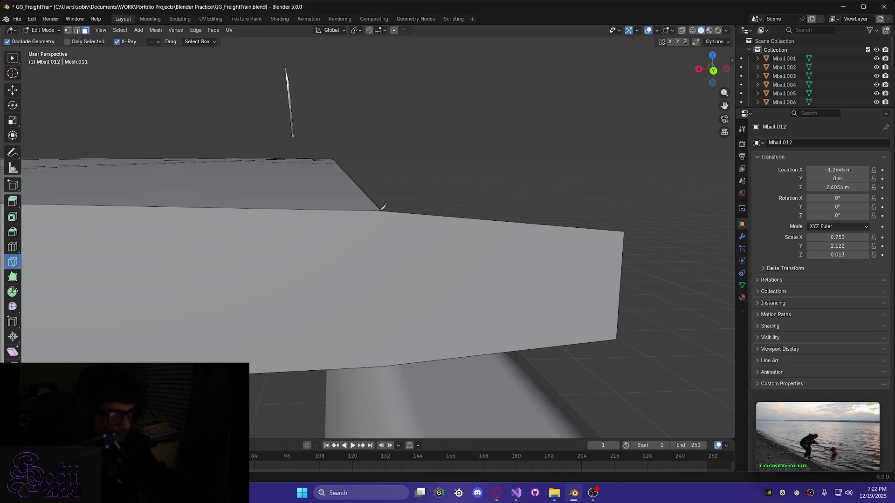
{"action": "left_click", "coordinate": [381, 214]}
{"action": "key", "text": "z"}
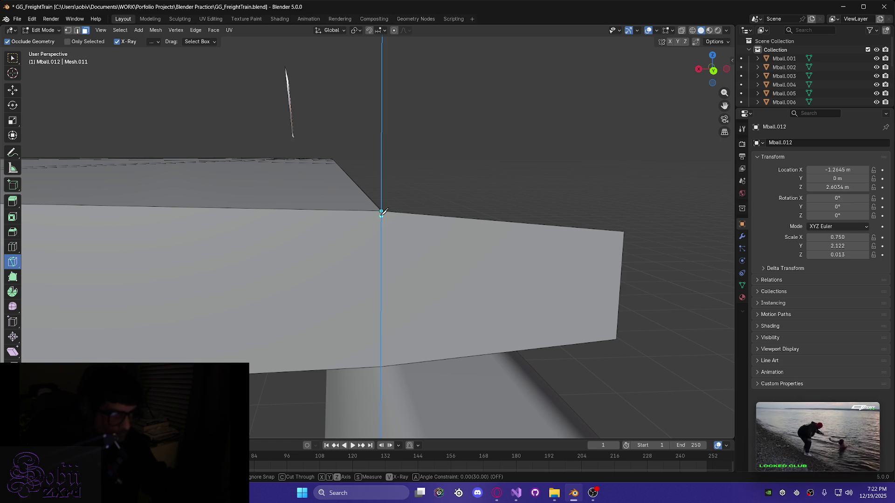
{"action": "left_click", "coordinate": [383, 367]}
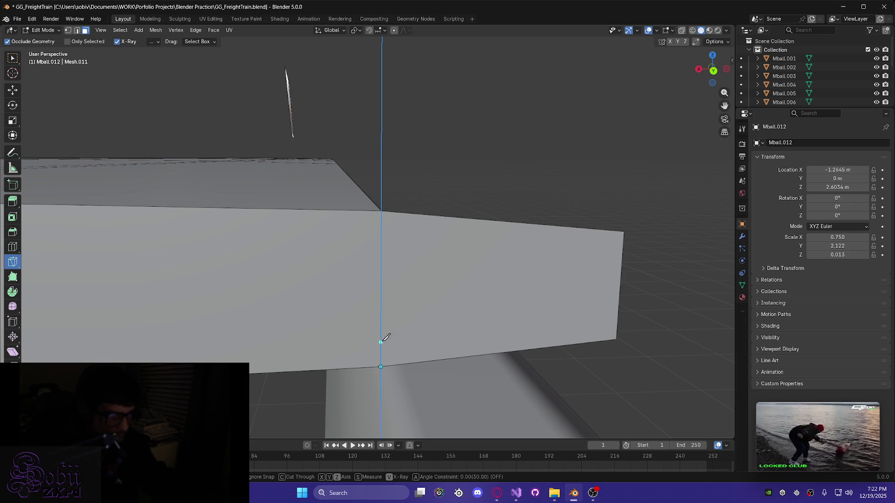
{"action": "key", "text": "Return"}
{"action": "middle_click_drag", "start_coordinate": [408, 303], "coordinate": [381, 306]}
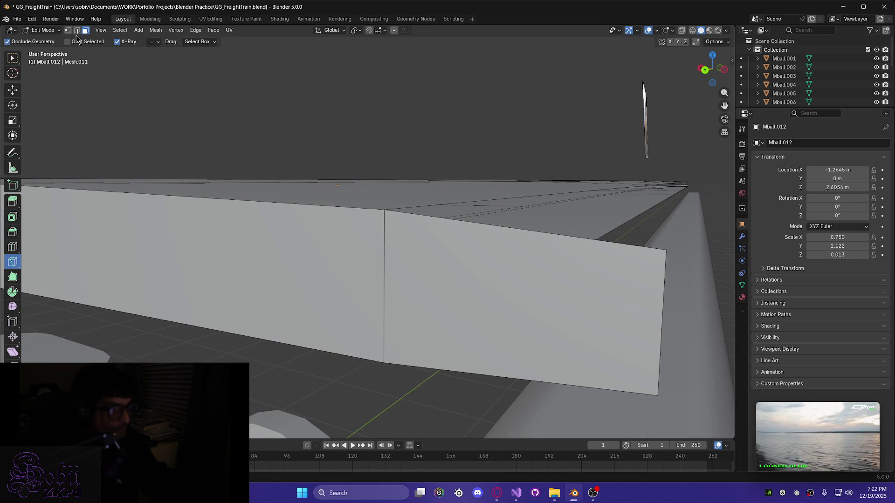
Box-select the slab faces beyond the cut and delete them
{"action": "left_click", "coordinate": [13, 58]}
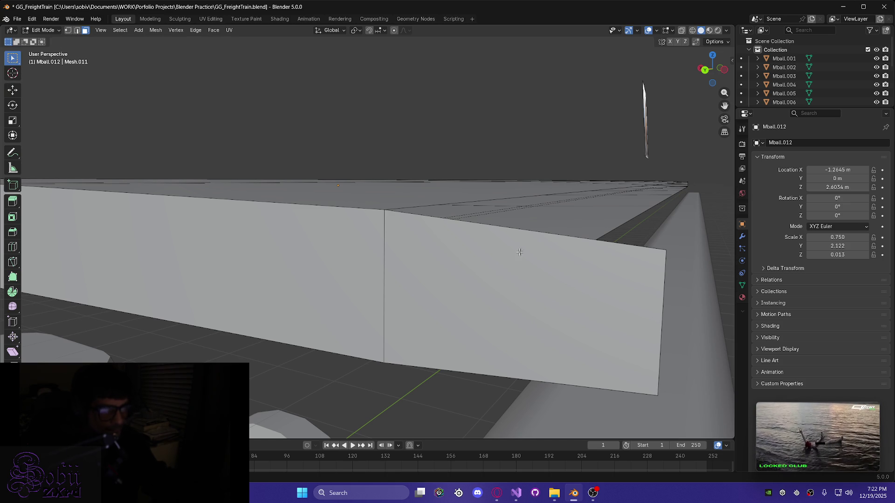
{"action": "left_click_drag", "start_coordinate": [510, 263], "coordinate": [595, 395]}
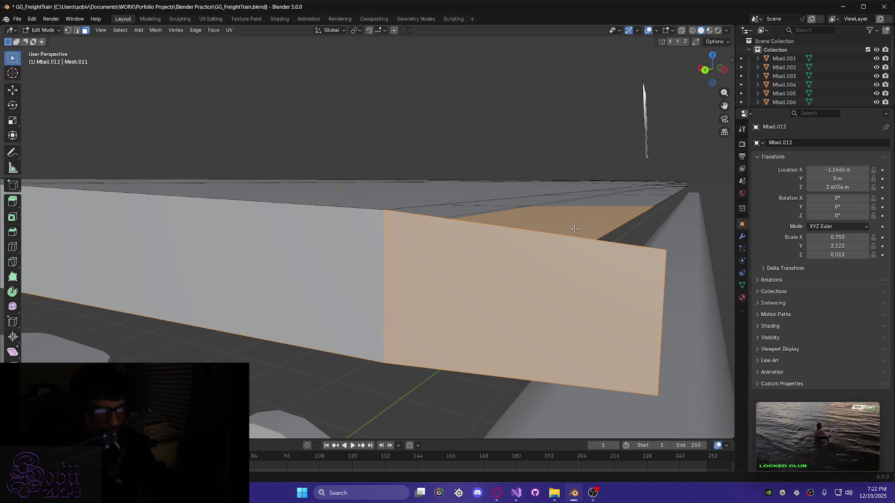
{"action": "middle_click_drag", "start_coordinate": [574, 229], "coordinate": [528, 267]}
{"action": "mouse_move", "coordinate": [524, 365]}
{"action": "middle_mouse_down"}
{"action": "mouse_move", "coordinate": [506, 256]}
{"action": "mouse_move", "coordinate": [545, 250]}
{"action": "mouse_move", "coordinate": [508, 281]}
{"action": "mouse_move", "coordinate": [558, 289]}
{"action": "mouse_move", "coordinate": [468, 282]}
{"action": "mouse_move", "coordinate": [545, 278]}
{"action": "mouse_move", "coordinate": [561, 289]}
{"action": "middle_mouse_up"}
{"action": "key", "text": "x"}
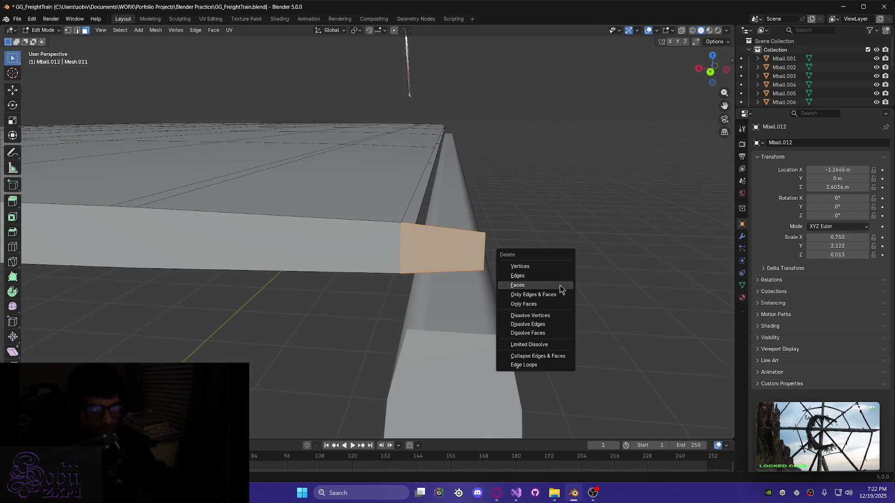
{"action": "left_click", "coordinate": [550, 285]}
{"action": "middle_click_drag", "start_coordinate": [459, 270], "coordinate": [422, 261]}
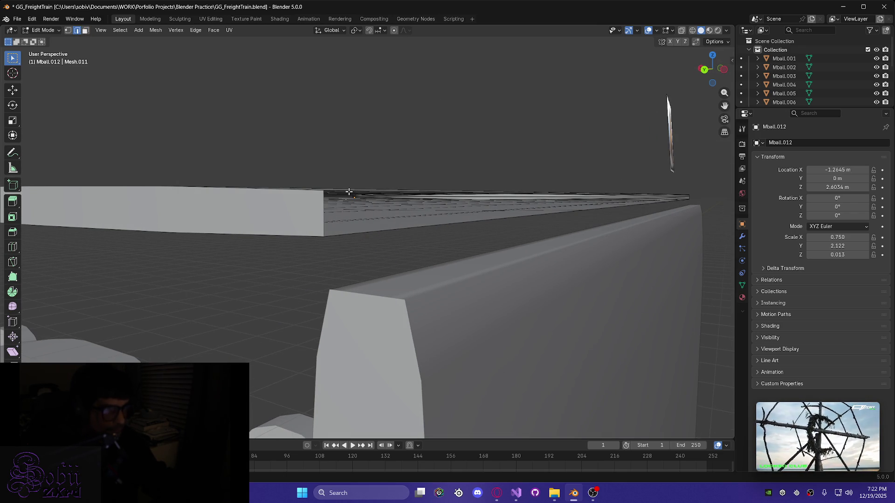
Select the open end's boundary edge loop and fill it with a face
{"action": "left_click", "coordinate": [342, 235], "text": "alt"}
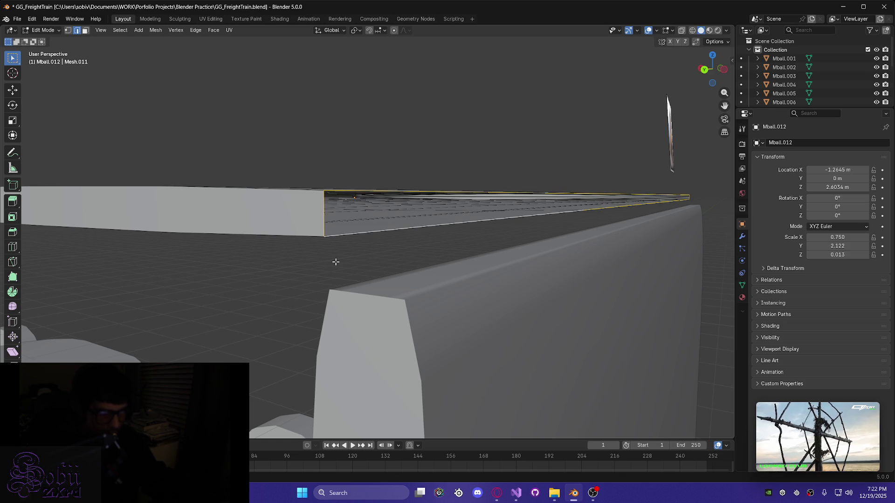
{"action": "key", "text": "f"}
{"action": "mouse_move", "coordinate": [312, 266]}
{"action": "middle_mouse_down"}
{"action": "mouse_move", "coordinate": [313, 276]}
{"action": "mouse_move", "coordinate": [258, 279]}
{"action": "middle_mouse_up"}
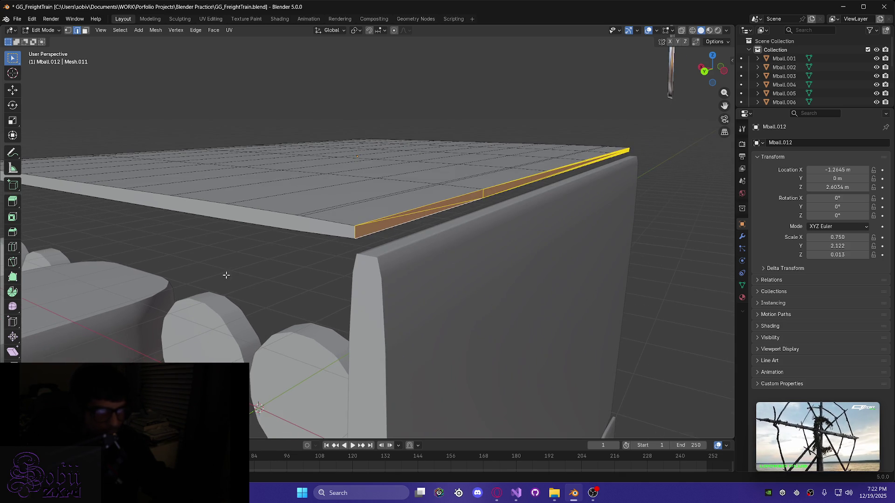
{"action": "mouse_move", "coordinate": [198, 274]}
{"action": "middle_mouse_down"}
{"action": "mouse_move", "coordinate": [284, 273]}
{"action": "mouse_move", "coordinate": [286, 298]}
{"action": "mouse_move", "coordinate": [332, 302]}
{"action": "mouse_move", "coordinate": [198, 286]}
{"action": "middle_mouse_up"}
{"action": "scroll", "coordinate": [456, 310], "scroll_direction": "down", "scroll_amount": 5}
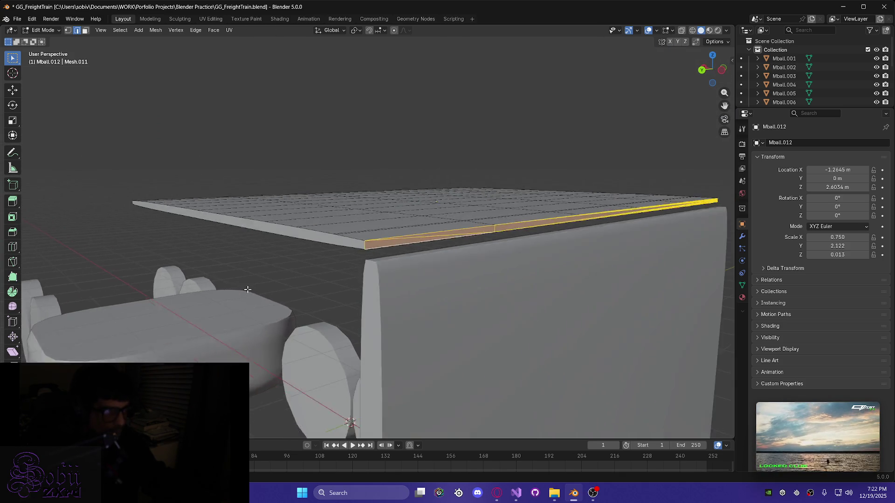
{"action": "mouse_move", "coordinate": [456, 310]}
{"action": "middle_mouse_down"}
{"action": "mouse_move", "coordinate": [298, 314]}
{"action": "mouse_move", "coordinate": [295, 306]}
{"action": "mouse_move", "coordinate": [326, 309]}
{"action": "middle_mouse_up"}
{"action": "scroll", "coordinate": [487, 298], "scroll_direction": "up", "scroll_amount": 3}
Select the whole slab mesh and return to Object Mode
{"action": "mouse_move", "coordinate": [487, 298]}
{"action": "middle_mouse_down"}
{"action": "mouse_move", "coordinate": [525, 282]}
{"action": "mouse_move", "coordinate": [398, 265]}
{"action": "middle_mouse_up"}
{"action": "scroll", "coordinate": [397, 265], "scroll_direction": "down", "scroll_amount": 2}
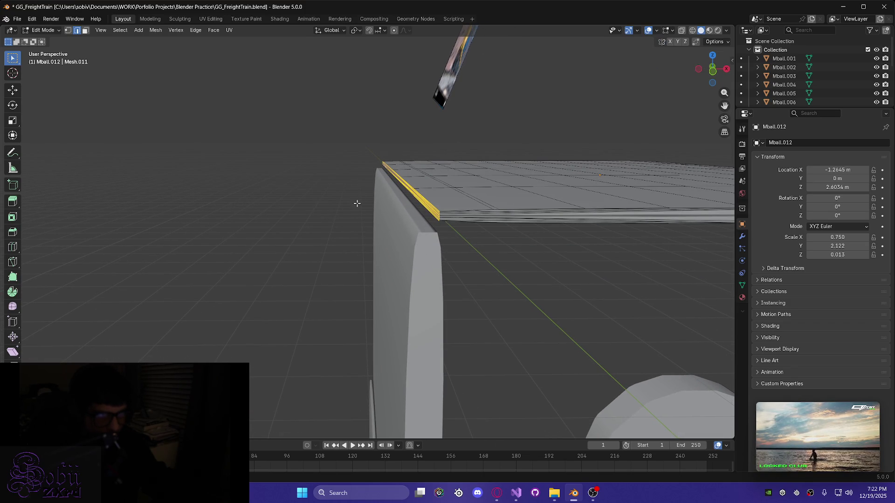
{"action": "scroll", "coordinate": [386, 206], "scroll_direction": "down", "scroll_amount": 4}
{"action": "middle_click_drag", "start_coordinate": [395, 212], "coordinate": [383, 221]}
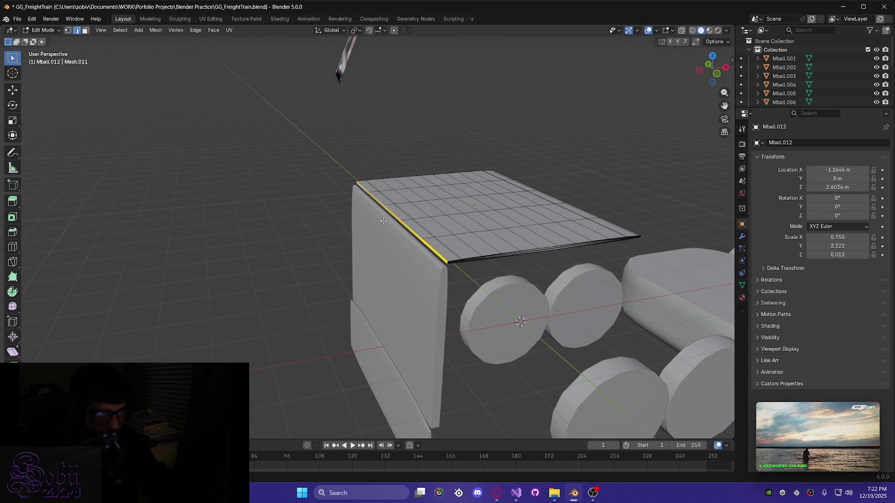
{"action": "key", "text": "a"}
{"action": "key", "text": "Tab"}
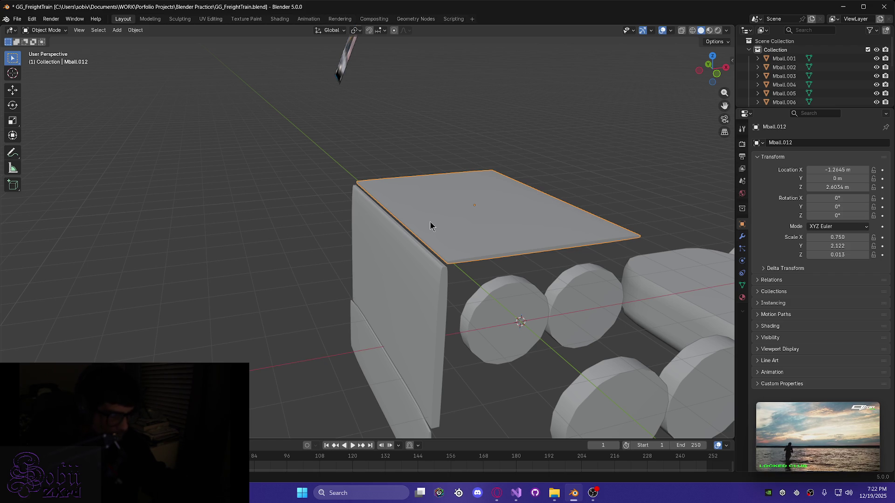
Lower the slab along Z to 2.5449 m
{"action": "key", "text": "g"}
{"action": "key", "text": "z"}
{"action": "key", "text": "Escape"}
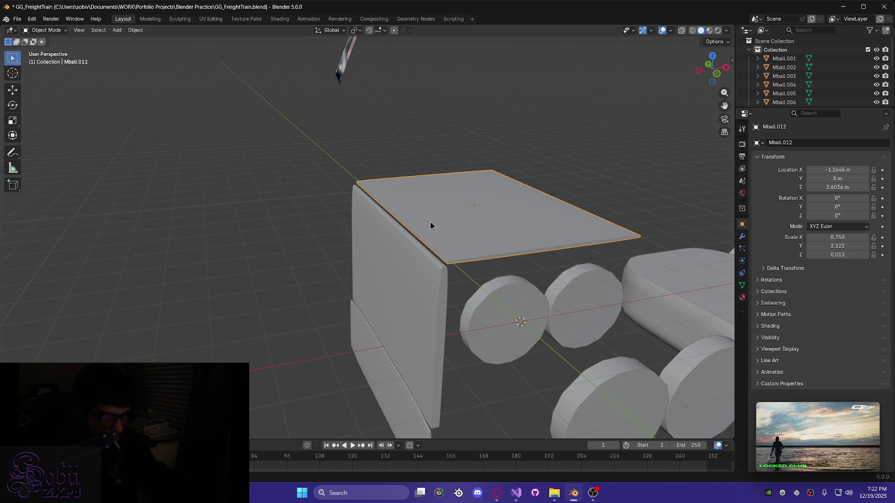
{"action": "key", "text": "g"}
{"action": "key", "text": "z"}
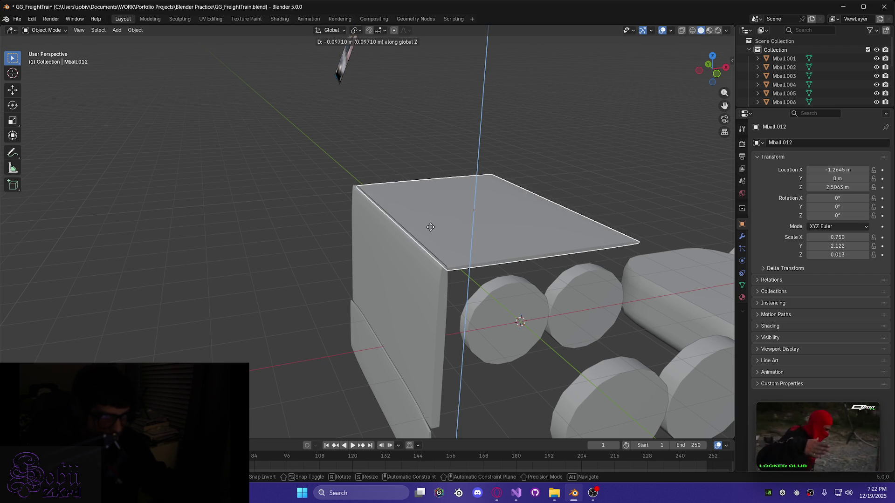
{"action": "left_click", "coordinate": [431, 226]}
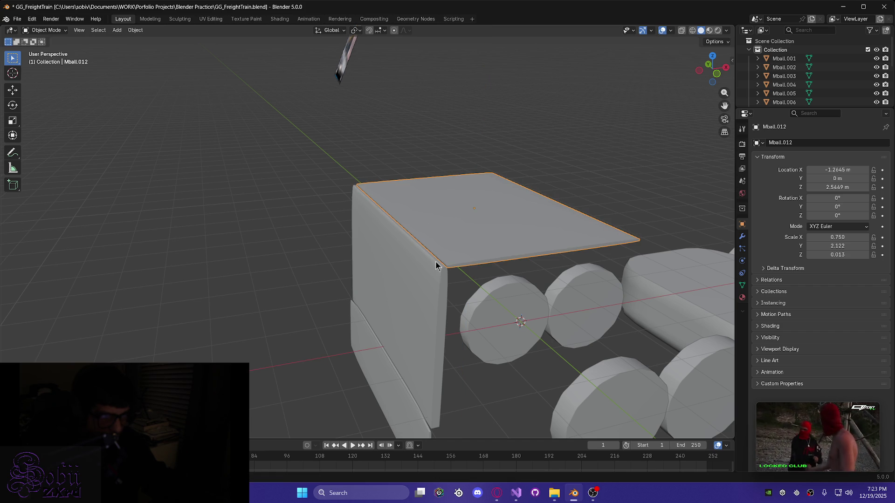
{"action": "scroll", "coordinate": [443, 268], "scroll_direction": "up", "scroll_amount": 3}
{"action": "mouse_move", "coordinate": [455, 312]}
{"action": "middle_mouse_down"}
{"action": "mouse_move", "coordinate": [372, 252]}
{"action": "mouse_move", "coordinate": [349, 256]}
{"action": "mouse_move", "coordinate": [393, 260]}
{"action": "mouse_move", "coordinate": [391, 248]}
{"action": "mouse_move", "coordinate": [426, 278]}
{"action": "mouse_move", "coordinate": [473, 282]}
{"action": "mouse_move", "coordinate": [439, 275]}
{"action": "middle_mouse_up"}
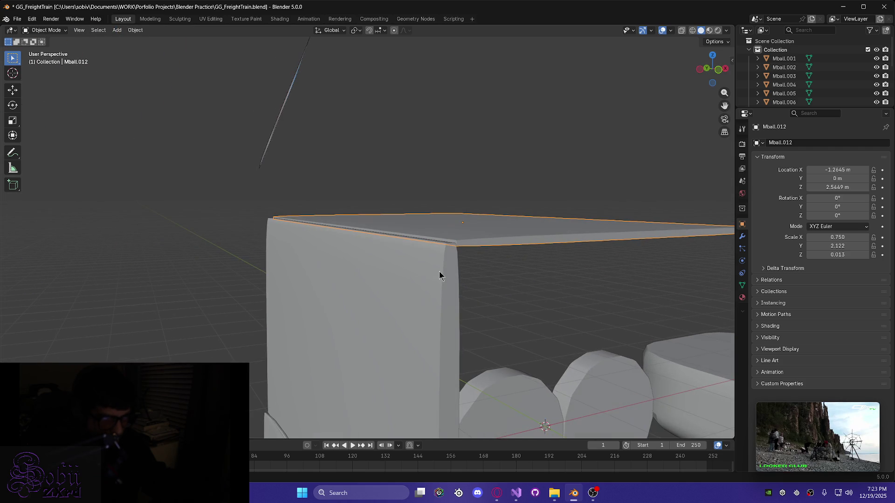
Fine-tune the slab height along Z, settling at 2.5331 m
{"action": "key", "text": "g"}
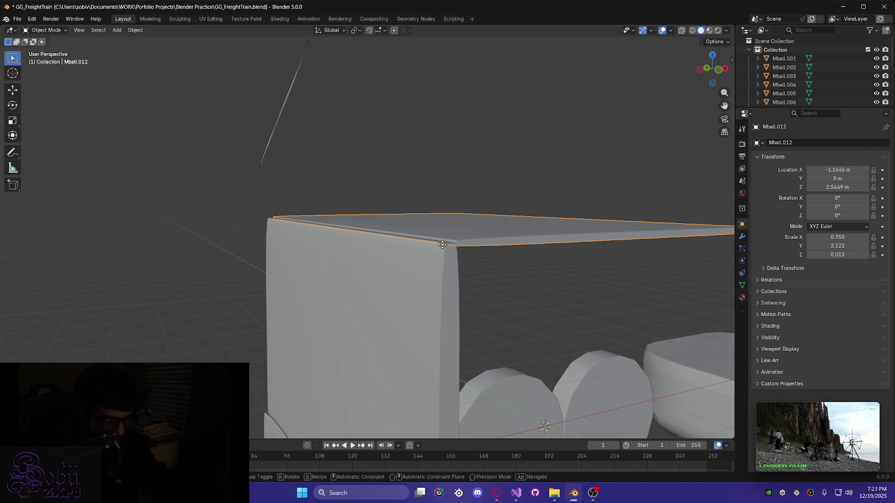
{"action": "key", "text": "z"}
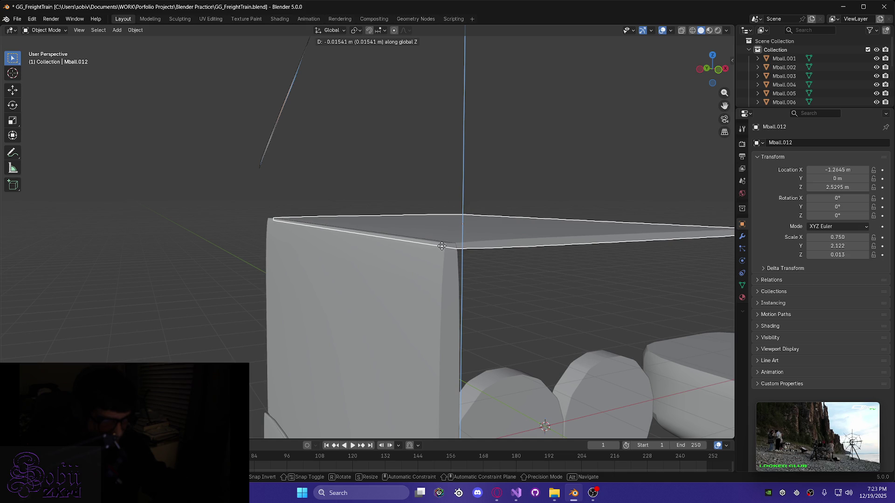
{"action": "left_click", "coordinate": [443, 249]}
{"action": "mouse_move", "coordinate": [444, 249]}
{"action": "middle_mouse_down"}
{"action": "mouse_move", "coordinate": [391, 251]}
{"action": "mouse_move", "coordinate": [498, 283]}
{"action": "mouse_move", "coordinate": [385, 296]}
{"action": "mouse_move", "coordinate": [391, 310]}
{"action": "mouse_move", "coordinate": [399, 300]}
{"action": "mouse_move", "coordinate": [416, 313]}
{"action": "middle_mouse_up"}
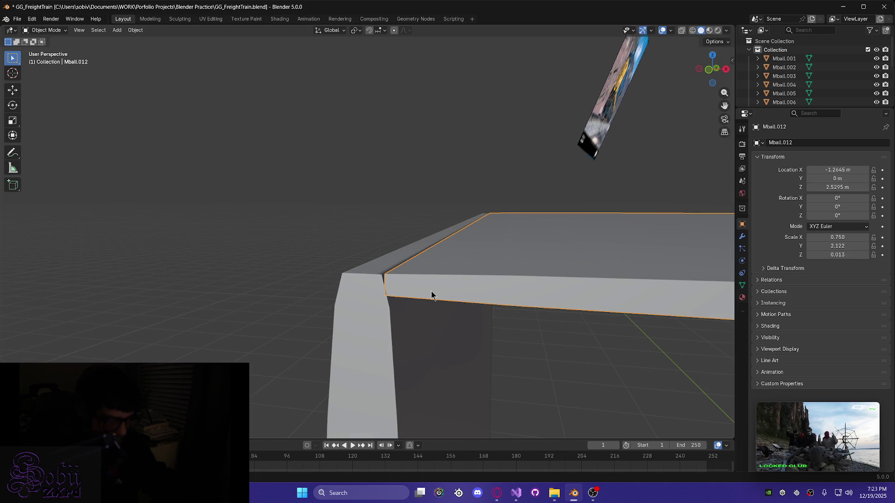
{"action": "key", "text": "g"}
{"action": "key", "text": "z"}
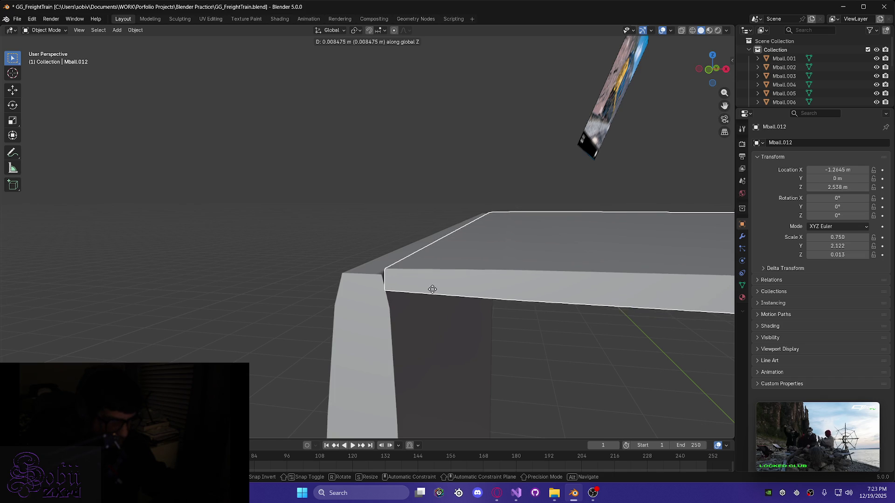
{"action": "left_click", "coordinate": [433, 294]}
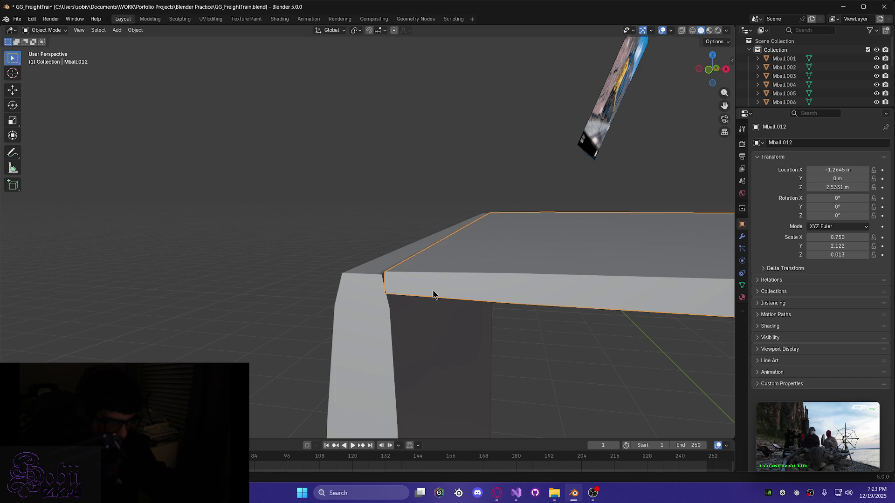
{"action": "scroll", "coordinate": [450, 300], "scroll_direction": "up", "scroll_amount": 5}
{"action": "scroll", "coordinate": [464, 328], "scroll_direction": "down", "scroll_amount": 4}
{"action": "mouse_move", "coordinate": [448, 349]}
{"action": "middle_mouse_down"}
{"action": "mouse_move", "coordinate": [427, 316]}
{"action": "mouse_move", "coordinate": [425, 285]}
{"action": "mouse_move", "coordinate": [453, 290]}
{"action": "middle_mouse_up"}
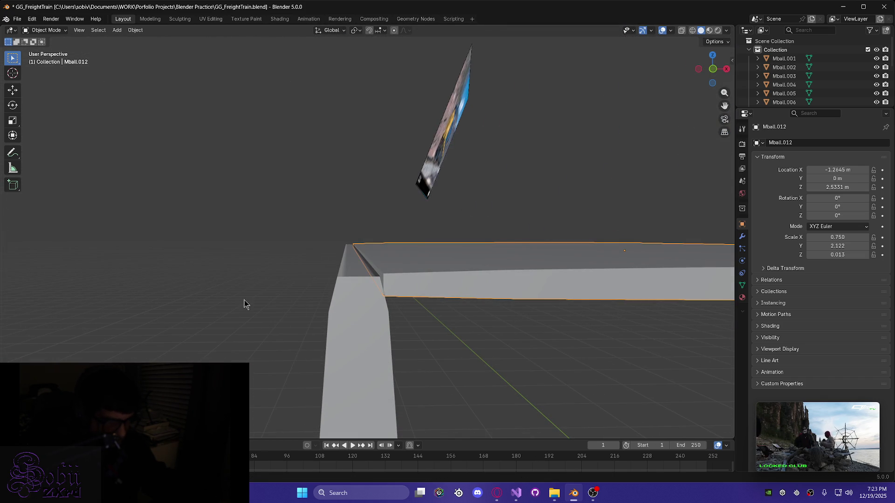
{"action": "middle_click_drag", "start_coordinate": [247, 306], "coordinate": [294, 305]}
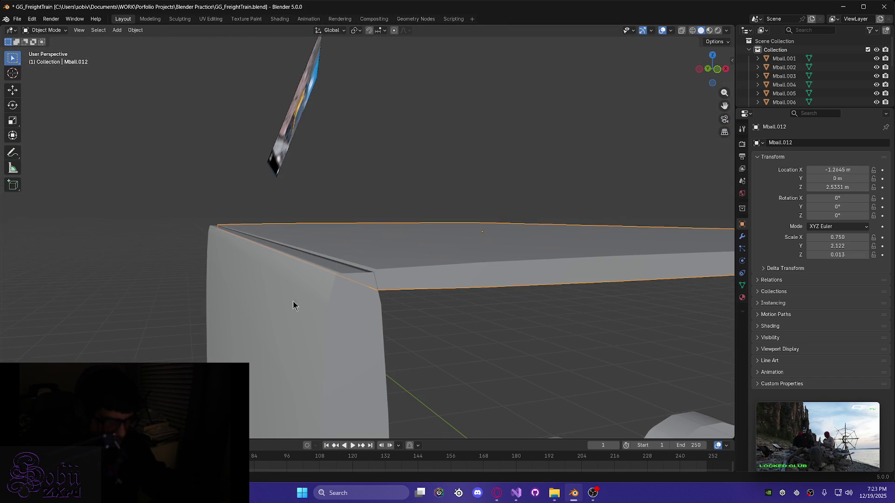
Shift the slab along X to -1.2322 m, then select the side wall Mball.011
{"action": "key", "text": "g"}
{"action": "key", "text": "x"}
{"action": "left_click", "coordinate": [420, 279]}
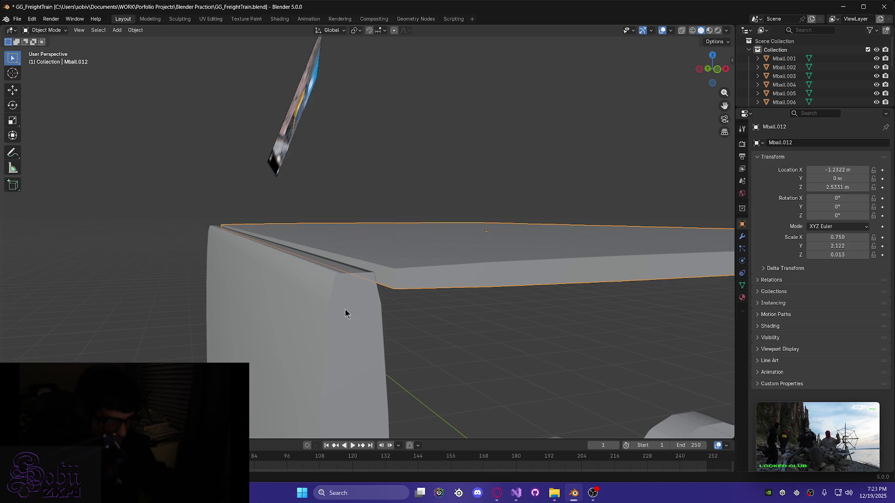
{"action": "scroll", "coordinate": [345, 313], "scroll_direction": "up", "scroll_amount": 3}
{"action": "left_click", "coordinate": [194, 345]}
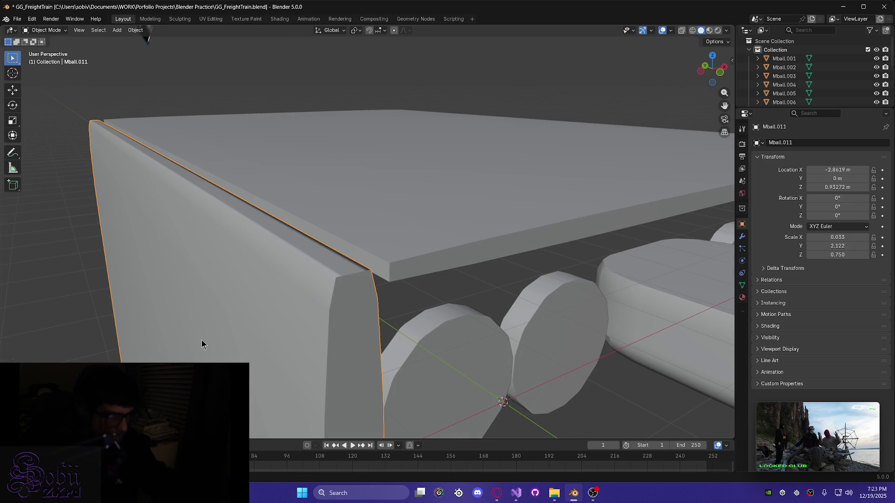
Enter Edit Mode on the side wall Mball.011 and switch to face select
{"action": "scroll", "coordinate": [203, 344], "scroll_direction": "down", "scroll_amount": 5}
{"action": "key", "text": "Tab"}
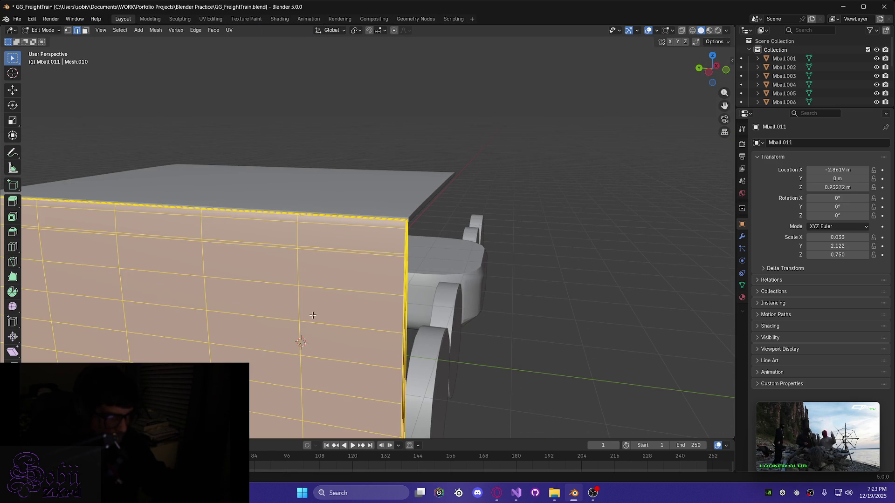
{"action": "mouse_move", "coordinate": [297, 309]}
{"action": "middle_mouse_down"}
{"action": "mouse_move", "coordinate": [237, 305]}
{"action": "mouse_move", "coordinate": [263, 297]}
{"action": "mouse_move", "coordinate": [241, 295]}
{"action": "mouse_move", "coordinate": [279, 286]}
{"action": "mouse_move", "coordinate": [252, 284]}
{"action": "middle_mouse_up"}
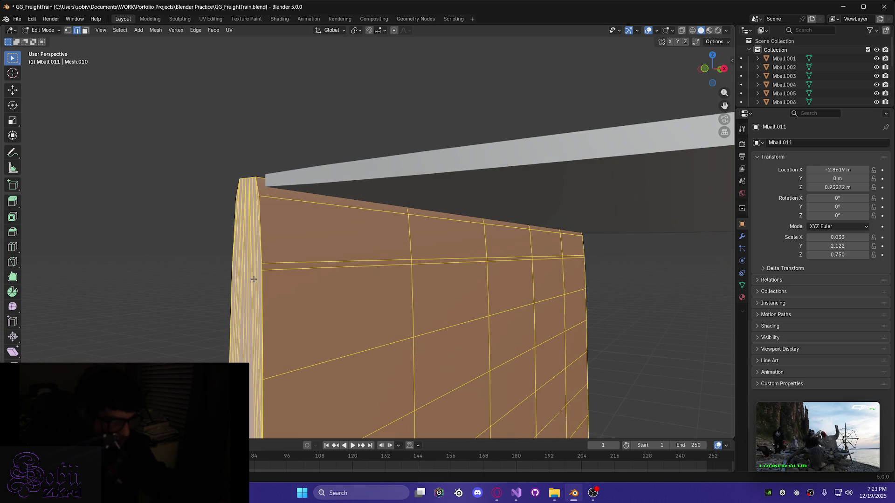
{"action": "middle_click_drag", "start_coordinate": [287, 247], "coordinate": [341, 239]}
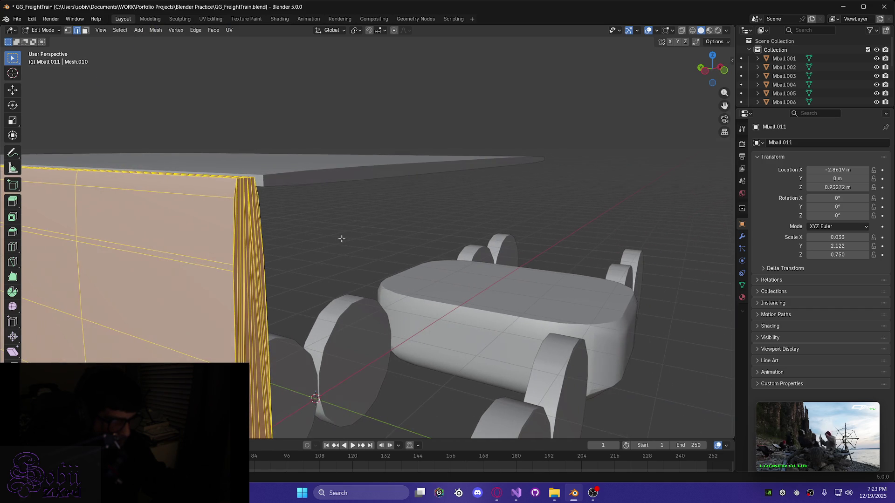
{"action": "left_click", "coordinate": [220, 187]}
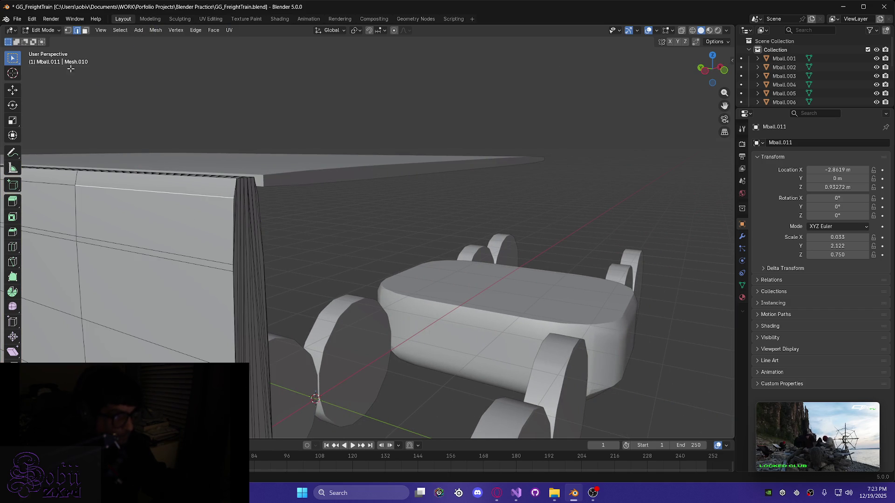
{"action": "left_click", "coordinate": [85, 31]}
Box-select the faces along the wall's top edge
{"action": "mouse_move", "coordinate": [280, 234]}
{"action": "middle_mouse_down"}
{"action": "mouse_move", "coordinate": [261, 252]}
{"action": "mouse_move", "coordinate": [278, 269]}
{"action": "middle_mouse_up"}
{"action": "mouse_move", "coordinate": [115, 220]}
{"action": "middle_mouse_down"}
{"action": "mouse_move", "coordinate": [140, 201]}
{"action": "mouse_move", "coordinate": [148, 219]}
{"action": "middle_mouse_up"}
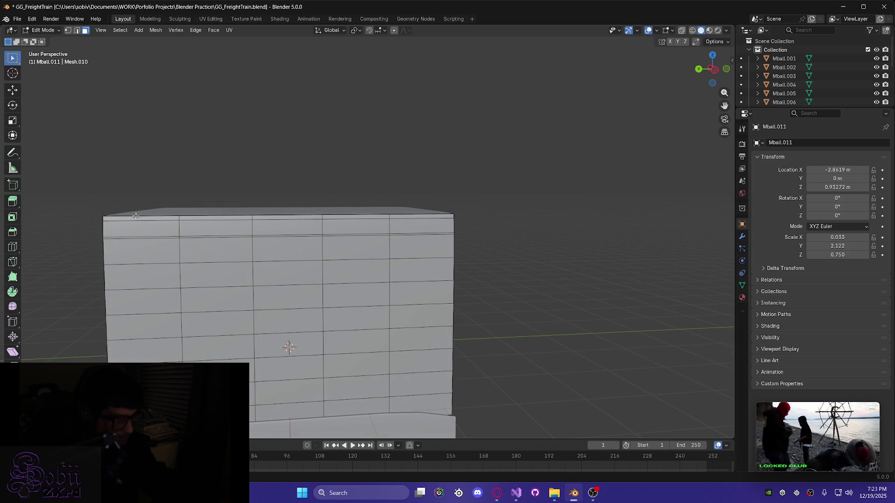
{"action": "left_click_drag", "start_coordinate": [322, 215], "coordinate": [437, 216]}
{"action": "middle_click_drag", "start_coordinate": [275, 236], "coordinate": [206, 266]}
Add the remaining three top-edge face segments to the selection
{"action": "mouse_move", "coordinate": [120, 284]}
{"action": "middle_mouse_down"}
{"action": "mouse_move", "coordinate": [145, 278]}
{"action": "mouse_move", "coordinate": [181, 296]}
{"action": "mouse_move", "coordinate": [280, 307]}
{"action": "mouse_move", "coordinate": [345, 331]}
{"action": "mouse_move", "coordinate": [376, 355]}
{"action": "mouse_move", "coordinate": [244, 304]}
{"action": "mouse_move", "coordinate": [368, 303]}
{"action": "mouse_move", "coordinate": [301, 288]}
{"action": "mouse_move", "coordinate": [476, 235]}
{"action": "middle_mouse_up"}
{"action": "scroll", "coordinate": [359, 225], "scroll_direction": "up", "scroll_amount": 4}
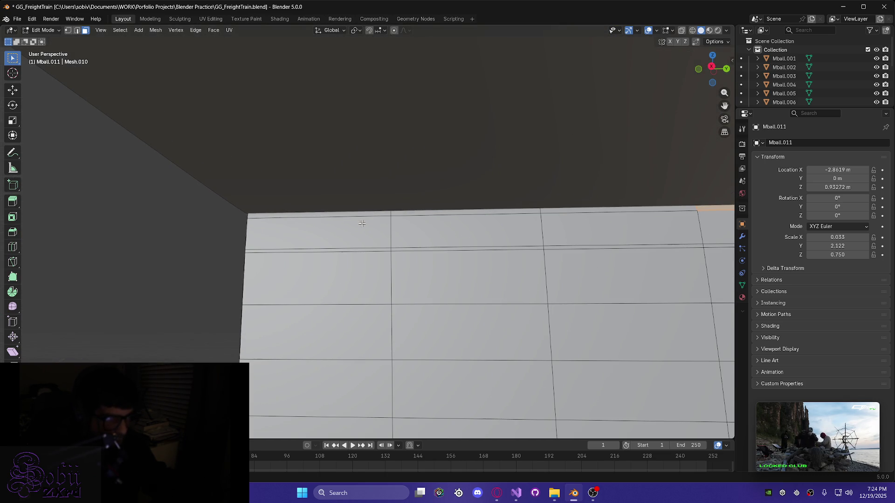
{"action": "left_click", "coordinate": [356, 213], "text": "shift"}
{"action": "left_click", "coordinate": [481, 212], "text": "shift"}
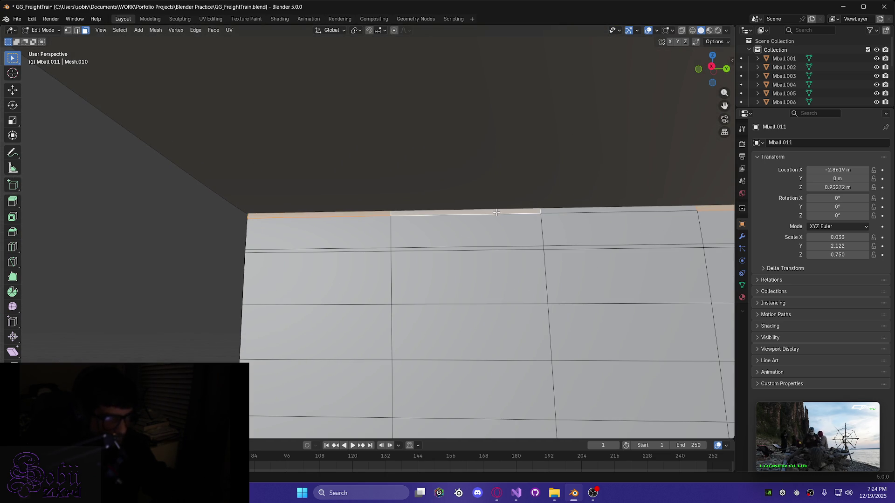
{"action": "left_click", "coordinate": [595, 211], "text": "shift"}
{"action": "mouse_move", "coordinate": [678, 261]}
{"action": "middle_mouse_down", "text": "shift"}
{"action": "mouse_move", "coordinate": [292, 251]}
{"action": "mouse_move", "coordinate": [273, 210]}
{"action": "middle_mouse_up", "text": "shift"}
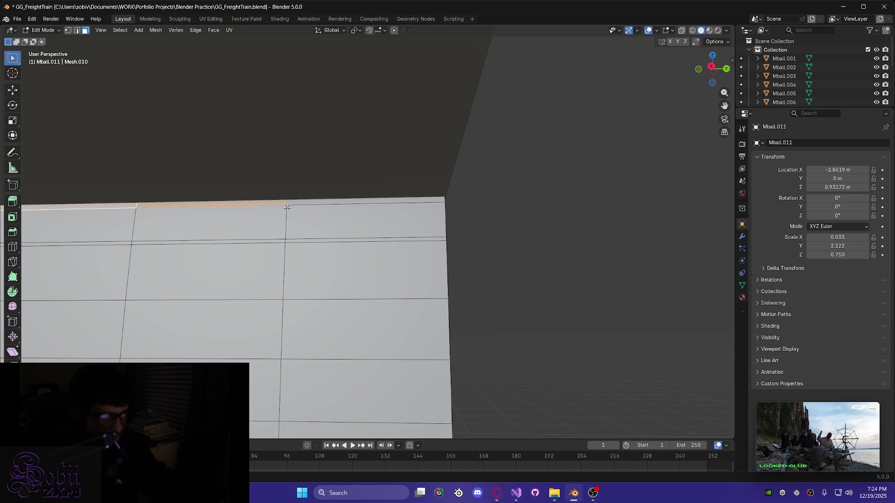
{"action": "scroll", "coordinate": [334, 204], "scroll_direction": "down", "scroll_amount": 5}
{"action": "mouse_move", "coordinate": [334, 204]}
{"action": "middle_mouse_down"}
{"action": "mouse_move", "coordinate": [451, 229]}
{"action": "mouse_move", "coordinate": [390, 269]}
{"action": "mouse_move", "coordinate": [568, 275]}
{"action": "mouse_move", "coordinate": [405, 245]}
{"action": "middle_mouse_up"}
{"action": "scroll", "coordinate": [452, 229], "scroll_direction": "up", "scroll_amount": 4}
{"action": "middle_click_drag", "start_coordinate": [330, 242], "coordinate": [365, 246], "text": "shift"}
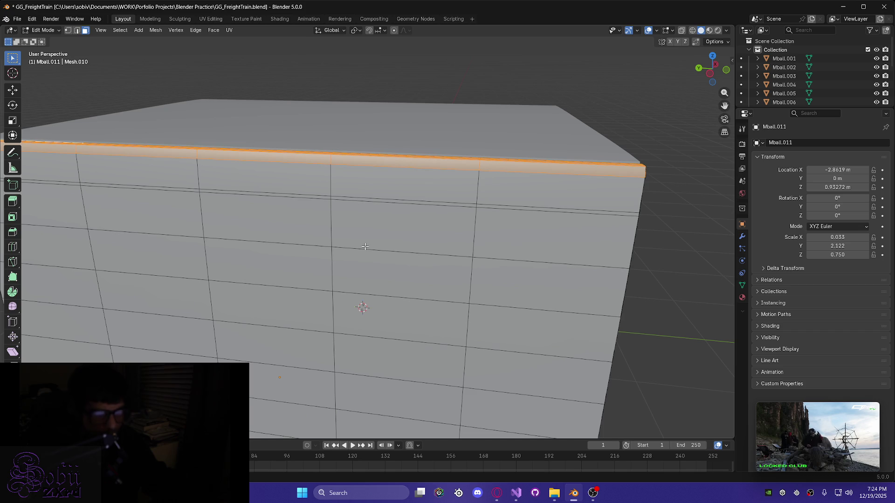
Delete Only Edges & Faces on the selected pillar-top rim
{"action": "key", "text": "x"}
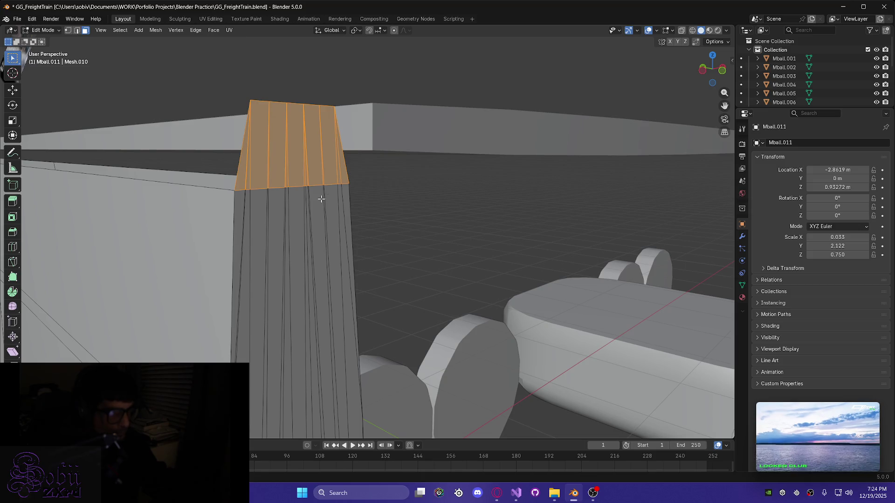
{"action": "key", "text": "x"}
{"action": "left_click", "coordinate": [274, 211]}
{"action": "mouse_move", "coordinate": [274, 210]}
{"action": "middle_mouse_down"}
{"action": "mouse_move", "coordinate": [199, 213]}
{"action": "mouse_move", "coordinate": [140, 182]}
{"action": "mouse_move", "coordinate": [186, 170]}
{"action": "mouse_move", "coordinate": [320, 200]}
{"action": "mouse_move", "coordinate": [438, 192]}
{"action": "middle_mouse_up"}
{"action": "scroll", "coordinate": [222, 190], "scroll_direction": "up", "scroll_amount": 5}
{"action": "mouse_move", "coordinate": [116, 171]}
{"action": "middle_mouse_down", "text": "shift"}
{"action": "mouse_move", "coordinate": [362, 202]}
{"action": "mouse_move", "coordinate": [311, 240]}
{"action": "mouse_move", "coordinate": [231, 265]}
{"action": "mouse_move", "coordinate": [64, 241]}
{"action": "middle_mouse_up", "text": "shift"}
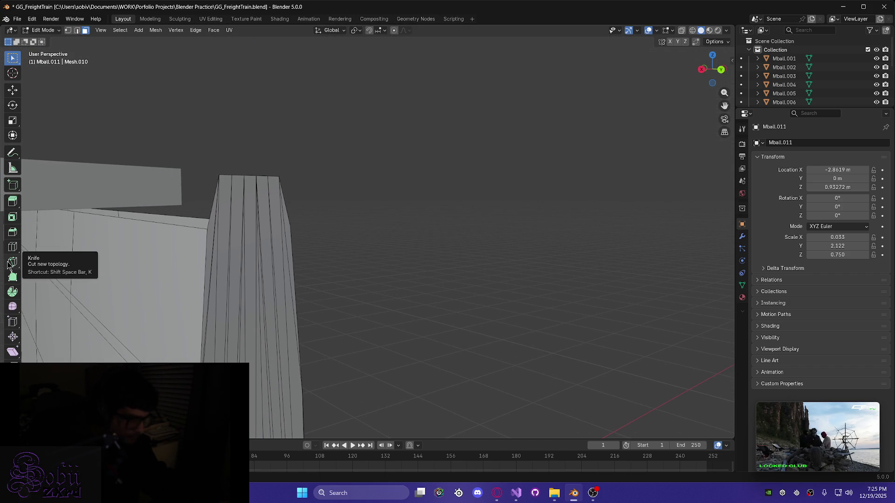
Knife-cut a new edge across the pillar from its left-edge vertex
{"action": "key", "text": "k"}
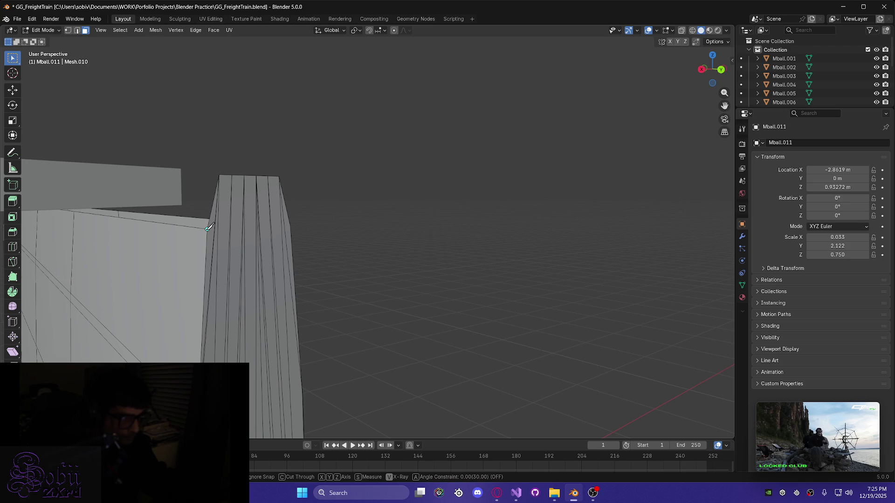
{"action": "left_click", "coordinate": [207, 229]}
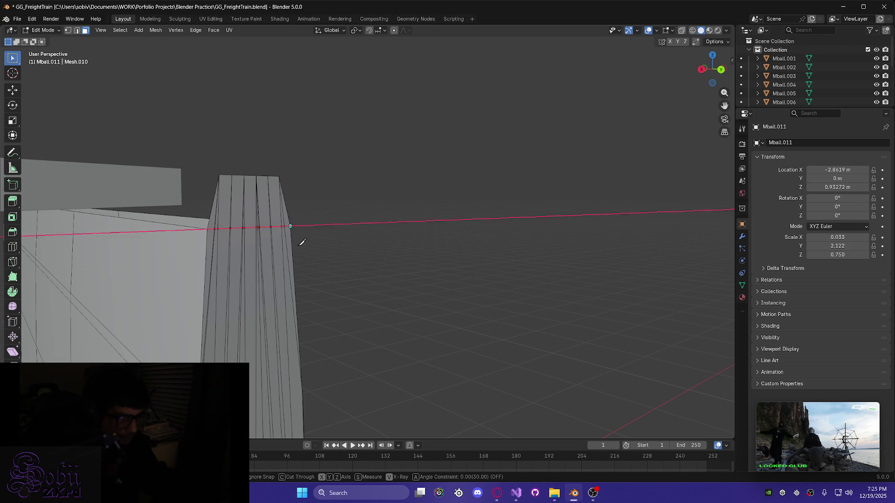
{"action": "key", "text": "Return"}
{"action": "mouse_move", "coordinate": [292, 226]}
{"action": "middle_mouse_down"}
{"action": "mouse_move", "coordinate": [272, 251]}
{"action": "mouse_move", "coordinate": [164, 244]}
{"action": "mouse_move", "coordinate": [220, 253]}
{"action": "middle_mouse_up"}
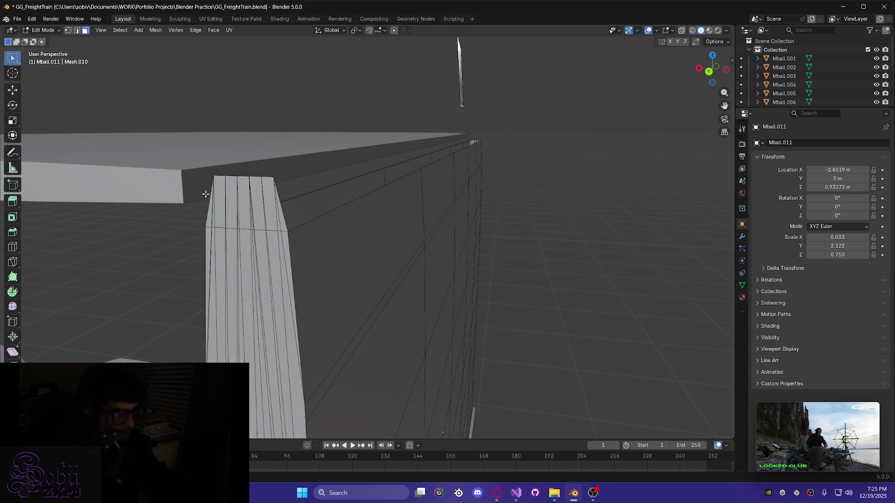
Select just the pillar-top face and delete it
{"action": "left_click_drag", "start_coordinate": [288, 219], "coordinate": [287, 220]}
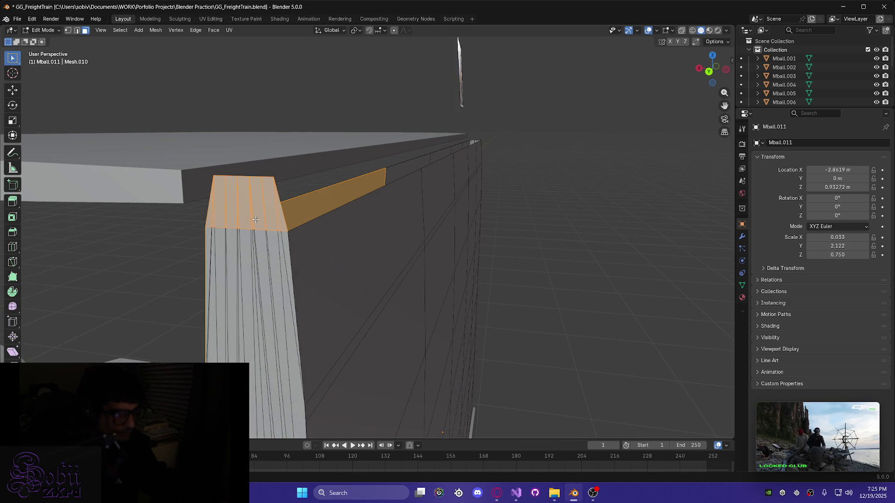
{"action": "left_click", "coordinate": [316, 207], "text": "shift"}
{"action": "mouse_move", "coordinate": [289, 236]}
{"action": "middle_mouse_down"}
{"action": "mouse_move", "coordinate": [424, 140]}
{"action": "mouse_move", "coordinate": [186, 270]}
{"action": "mouse_move", "coordinate": [314, 237]}
{"action": "mouse_move", "coordinate": [307, 227]}
{"action": "mouse_move", "coordinate": [270, 259]}
{"action": "mouse_move", "coordinate": [272, 273]}
{"action": "mouse_move", "coordinate": [294, 289]}
{"action": "mouse_move", "coordinate": [315, 262]}
{"action": "middle_mouse_up"}
{"action": "key", "text": "x"}
{"action": "left_click", "coordinate": [226, 258]}
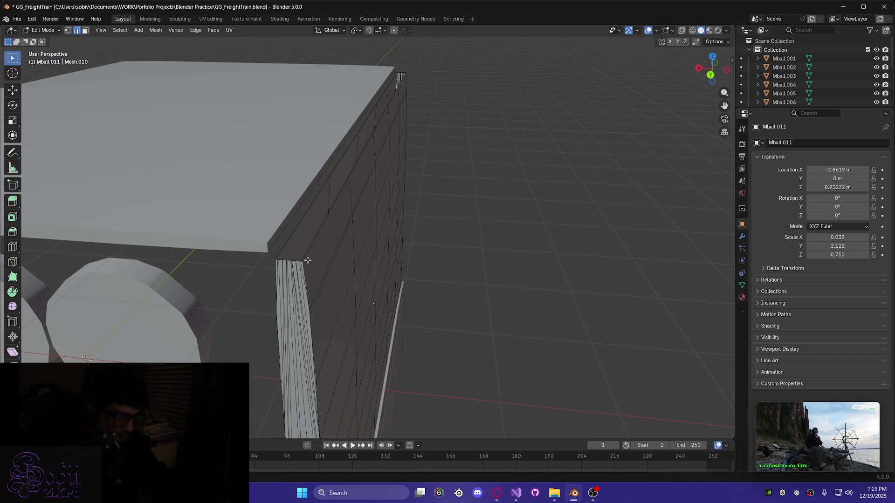
Select the wall's top edge loop and grow it across the rim band
{"action": "left_click", "coordinate": [307, 253], "text": "alt"}
{"action": "mouse_move", "coordinate": [336, 277]}
{"action": "middle_mouse_down"}
{"action": "mouse_move", "coordinate": [319, 253]}
{"action": "mouse_move", "coordinate": [366, 363]}
{"action": "mouse_move", "coordinate": [491, 322]}
{"action": "mouse_move", "coordinate": [491, 278]}
{"action": "mouse_move", "coordinate": [488, 262]}
{"action": "mouse_move", "coordinate": [381, 280]}
{"action": "mouse_move", "coordinate": [324, 370]}
{"action": "mouse_move", "coordinate": [384, 371]}
{"action": "mouse_move", "coordinate": [352, 370]}
{"action": "middle_mouse_up"}
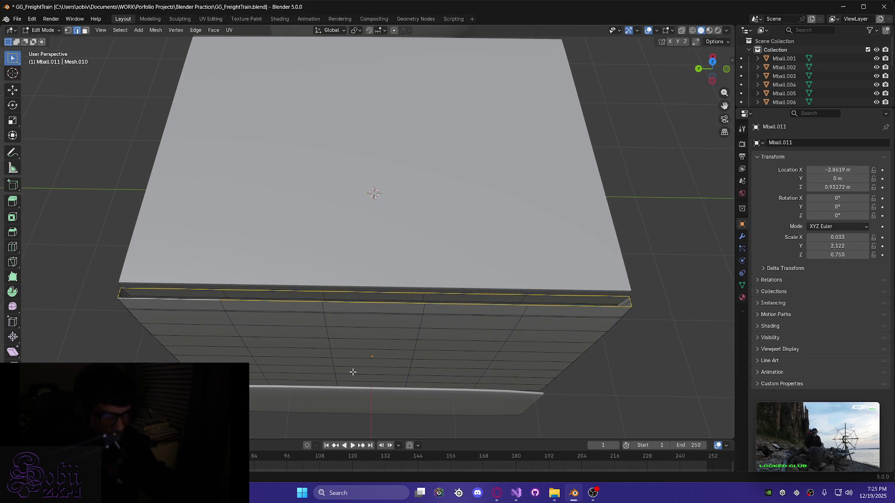
{"action": "key", "text": "ctrl+KP_Add"}
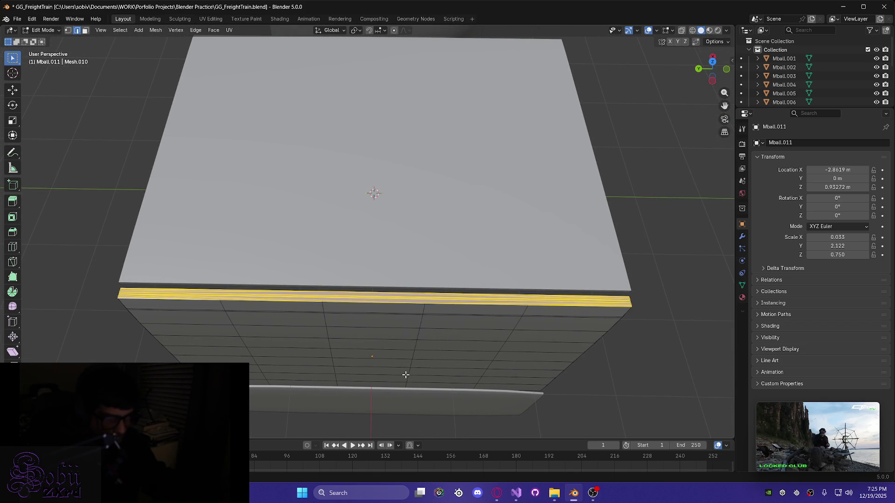
{"action": "middle_click_drag", "start_coordinate": [406, 375], "coordinate": [404, 375]}
{"action": "mouse_move", "coordinate": [276, 363]}
{"action": "middle_mouse_down"}
{"action": "mouse_move", "coordinate": [298, 354]}
{"action": "mouse_move", "coordinate": [269, 312]}
{"action": "mouse_move", "coordinate": [221, 300]}
{"action": "mouse_move", "coordinate": [326, 303]}
{"action": "mouse_move", "coordinate": [284, 297]}
{"action": "mouse_move", "coordinate": [280, 289]}
{"action": "middle_mouse_up"}
Save the blend file, select the whole mesh and return to Object Mode
{"action": "key", "text": "ctrl+s"}
{"action": "mouse_move", "coordinate": [381, 256]}
{"action": "middle_mouse_down"}
{"action": "mouse_move", "coordinate": [440, 200]}
{"action": "mouse_move", "coordinate": [418, 226]}
{"action": "mouse_move", "coordinate": [424, 244]}
{"action": "mouse_move", "coordinate": [443, 246]}
{"action": "middle_mouse_up"}
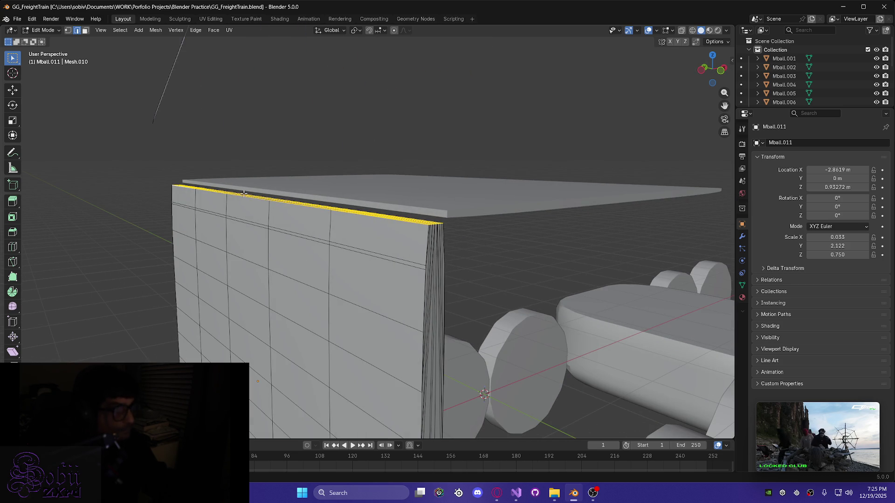
{"action": "key", "text": "a"}
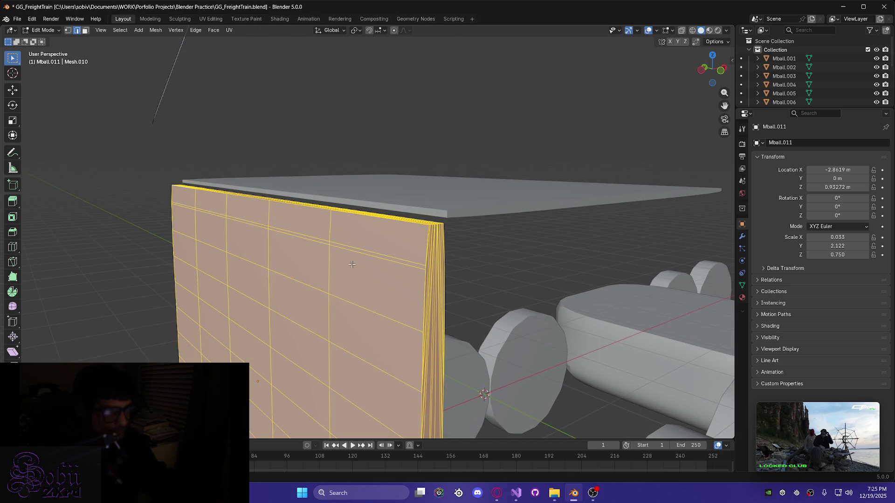
{"action": "key", "text": "Tab"}
Select only the roof panel Mball.012 and slide it along X
{"action": "key", "text": "a"}
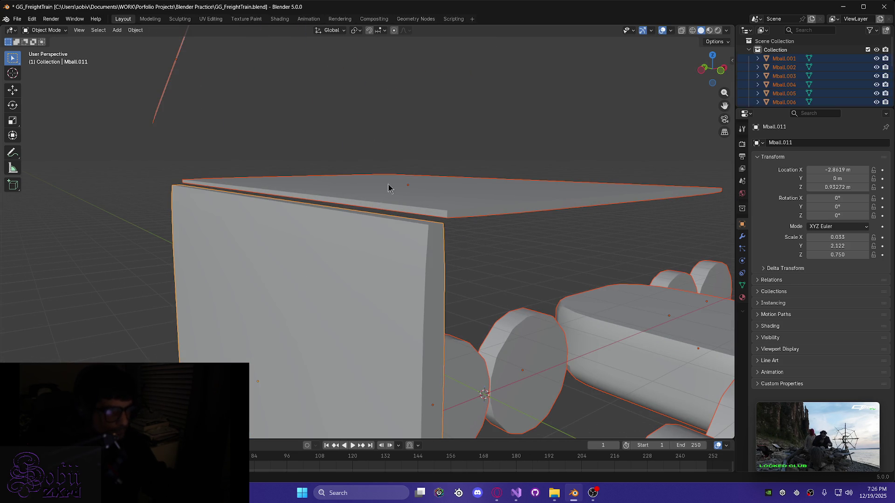
{"action": "left_click", "coordinate": [385, 195]}
{"action": "mouse_move", "coordinate": [356, 260]}
{"action": "middle_mouse_down"}
{"action": "mouse_move", "coordinate": [382, 260]}
{"action": "mouse_move", "coordinate": [370, 264]}
{"action": "mouse_move", "coordinate": [416, 214]}
{"action": "middle_mouse_up"}
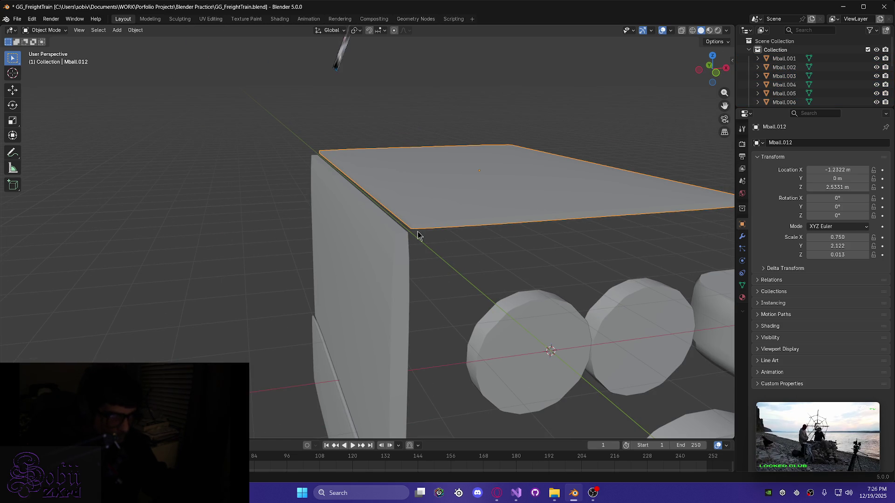
{"action": "scroll", "coordinate": [420, 231], "scroll_direction": "up", "scroll_amount": 4}
{"action": "mouse_move", "coordinate": [373, 255]}
{"action": "middle_mouse_down"}
{"action": "mouse_move", "coordinate": [321, 236]}
{"action": "mouse_move", "coordinate": [369, 247]}
{"action": "middle_mouse_up"}
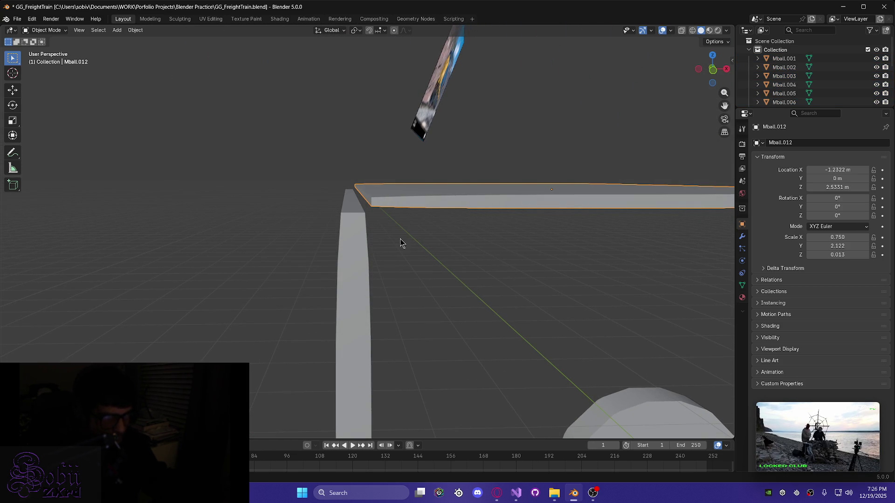
{"action": "key", "text": "g"}
{"action": "key", "text": "x"}
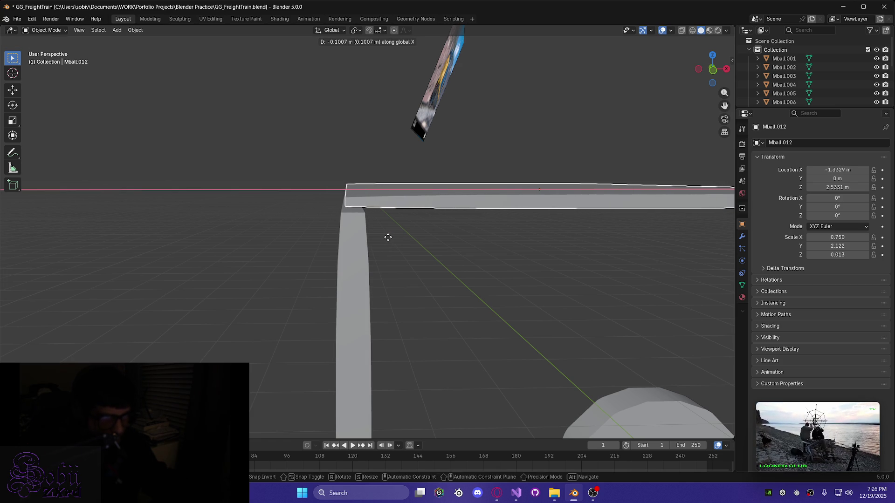
{"action": "left_click", "coordinate": [389, 238]}
{"action": "mouse_move", "coordinate": [390, 238]}
{"action": "middle_mouse_down"}
{"action": "mouse_move", "coordinate": [424, 246]}
{"action": "mouse_move", "coordinate": [457, 238]}
{"action": "middle_mouse_up"}
Lower the roof panel slightly along Z to 2.5103 m
{"action": "key", "text": "g"}
{"action": "key", "text": "z"}
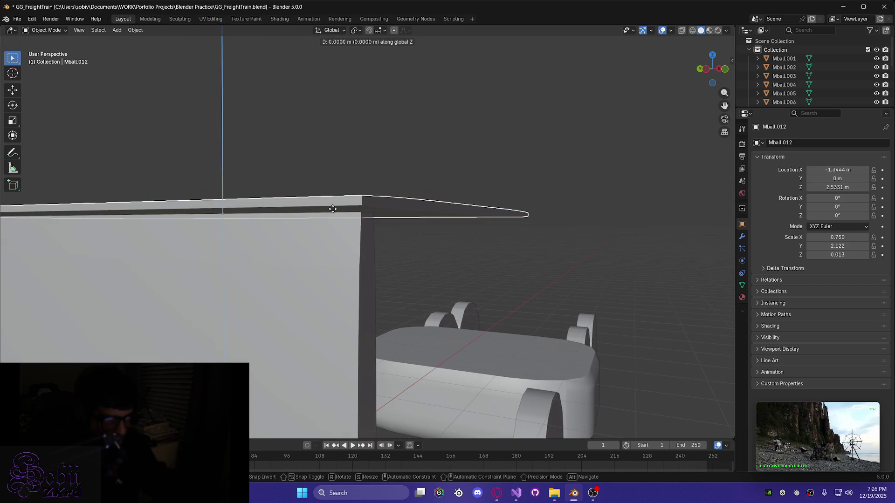
{"action": "left_click", "coordinate": [337, 214]}
{"action": "mouse_move", "coordinate": [337, 213]}
{"action": "middle_mouse_down"}
{"action": "mouse_move", "coordinate": [266, 223]}
{"action": "mouse_move", "coordinate": [342, 242]}
{"action": "mouse_move", "coordinate": [339, 232]}
{"action": "mouse_move", "coordinate": [326, 260]}
{"action": "mouse_move", "coordinate": [319, 224]}
{"action": "mouse_move", "coordinate": [324, 264]}
{"action": "mouse_move", "coordinate": [340, 278]}
{"action": "middle_mouse_up"}
Nudge the roof panel along X to -1.3483 m
{"action": "key", "text": "g"}
{"action": "key", "text": "x"}
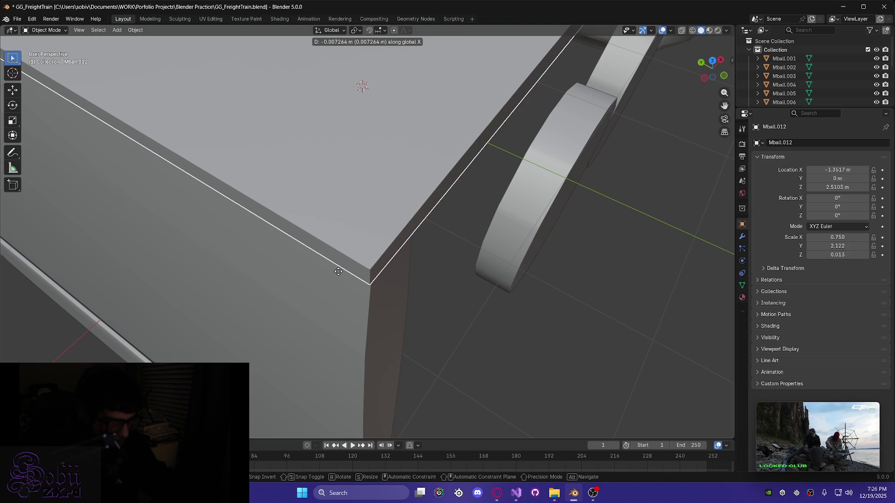
{"action": "left_click", "coordinate": [338, 271]}
{"action": "middle_click_drag", "start_coordinate": [340, 280], "coordinate": [325, 242]}
{"action": "scroll", "coordinate": [312, 286], "scroll_direction": "down", "scroll_amount": 8}
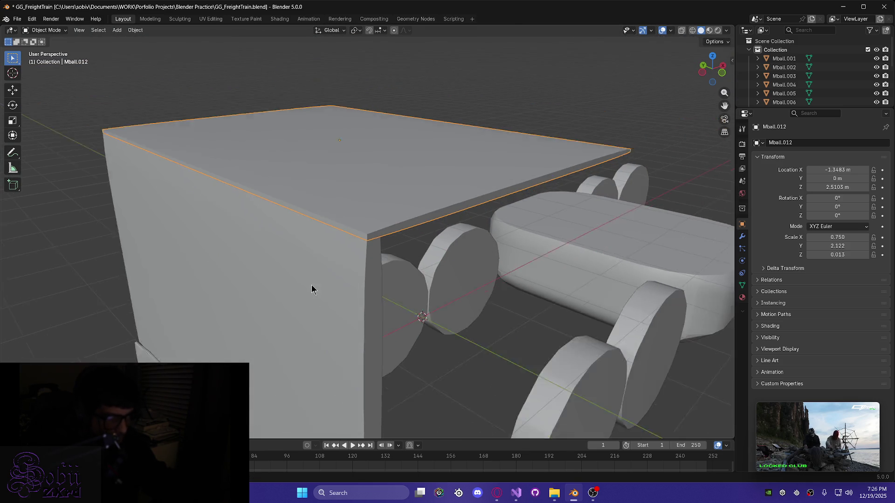
{"action": "mouse_move", "coordinate": [218, 275]}
{"action": "middle_mouse_down"}
{"action": "mouse_move", "coordinate": [290, 261]}
{"action": "mouse_move", "coordinate": [210, 250]}
{"action": "middle_mouse_up"}
{"action": "scroll", "coordinate": [209, 250], "scroll_direction": "up", "scroll_amount": 4}
{"action": "middle_click_drag", "start_coordinate": [167, 192], "coordinate": [299, 172]}
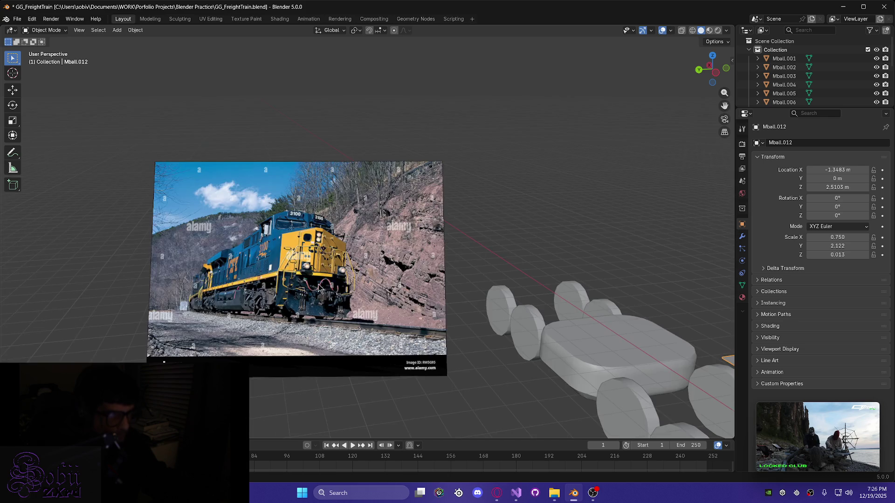
{"action": "scroll", "coordinate": [299, 172], "scroll_direction": "up", "scroll_amount": 6}
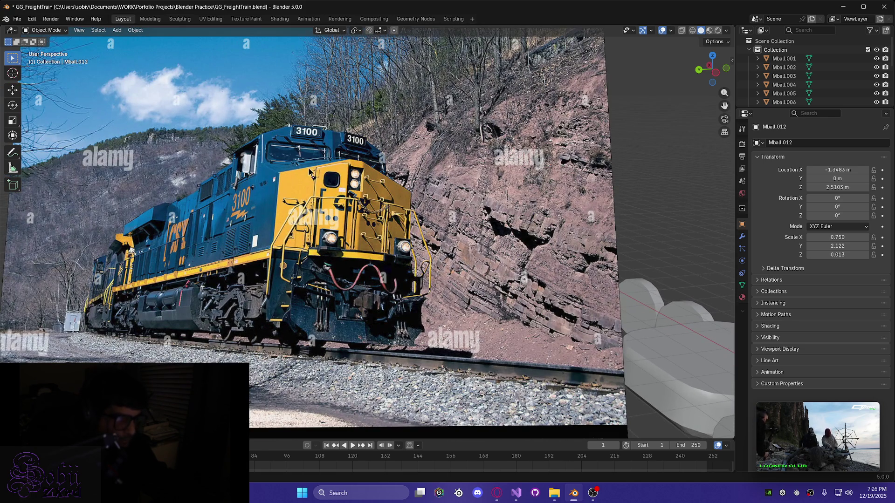
{"action": "mouse_move", "coordinate": [303, 179]}
{"action": "middle_mouse_down"}
{"action": "mouse_move", "coordinate": [384, 315]}
{"action": "mouse_move", "coordinate": [407, 300]}
{"action": "mouse_move", "coordinate": [411, 241]}
{"action": "middle_mouse_up"}
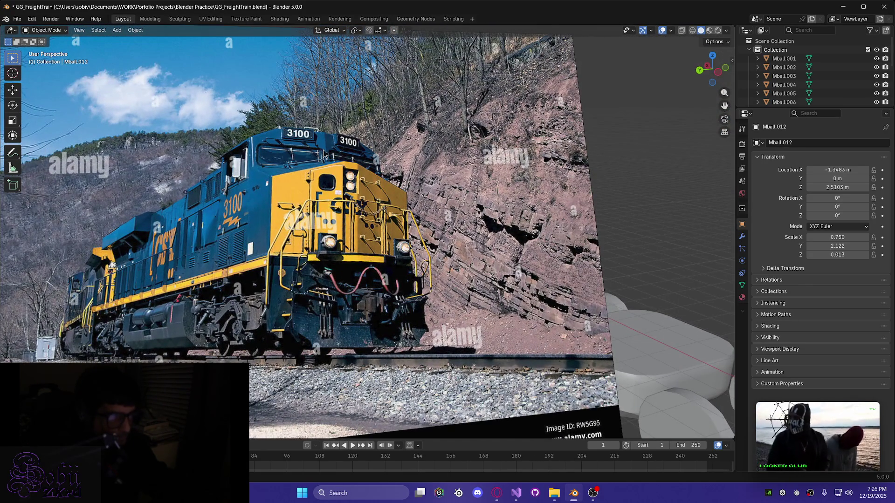
{"action": "scroll", "coordinate": [396, 243], "scroll_direction": "down", "scroll_amount": 8}
{"action": "middle_click_drag", "start_coordinate": [535, 359], "coordinate": [319, 355]}
{"action": "scroll", "coordinate": [480, 303], "scroll_direction": "up", "scroll_amount": 4}
{"action": "mouse_move", "coordinate": [529, 376]}
{"action": "middle_mouse_down", "text": "shift"}
{"action": "mouse_move", "coordinate": [289, 270]}
{"action": "mouse_move", "coordinate": [387, 267]}
{"action": "mouse_move", "coordinate": [339, 261]}
{"action": "middle_mouse_up", "text": "shift"}
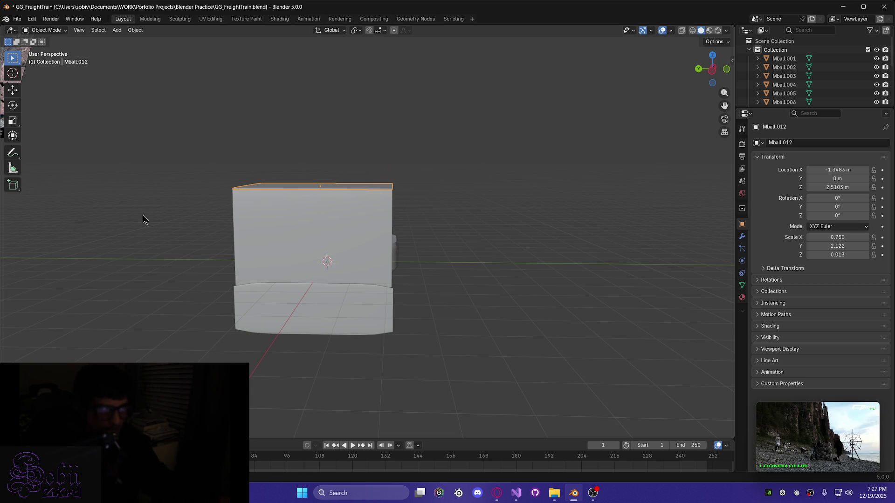
{"action": "mouse_move", "coordinate": [505, 266]}
{"action": "middle_mouse_down"}
{"action": "mouse_move", "coordinate": [442, 309]}
{"action": "mouse_move", "coordinate": [346, 313]}
{"action": "middle_mouse_up"}
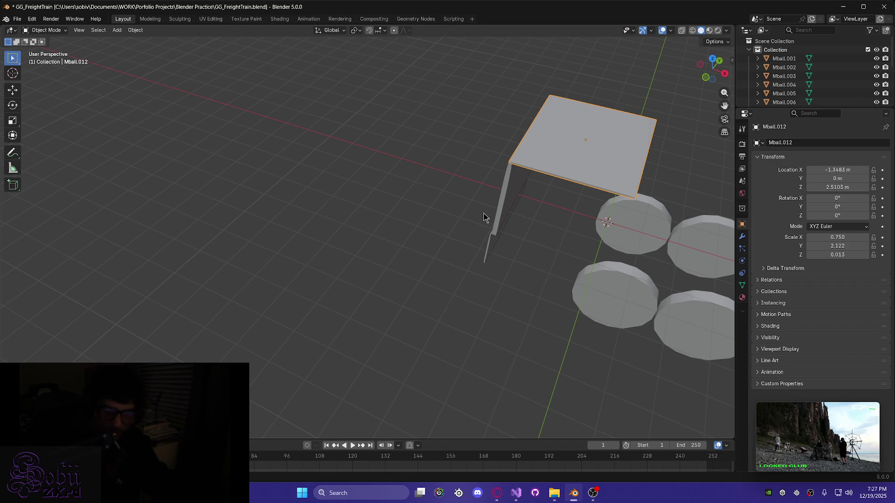
{"action": "mouse_move", "coordinate": [532, 242]}
{"action": "middle_mouse_down"}
{"action": "mouse_move", "coordinate": [356, 138]}
{"action": "mouse_move", "coordinate": [438, 133]}
{"action": "mouse_move", "coordinate": [467, 147]}
{"action": "mouse_move", "coordinate": [437, 248]}
{"action": "mouse_move", "coordinate": [596, 229]}
{"action": "middle_mouse_up"}
{"action": "scroll", "coordinate": [453, 138], "scroll_direction": "down", "scroll_amount": 3}
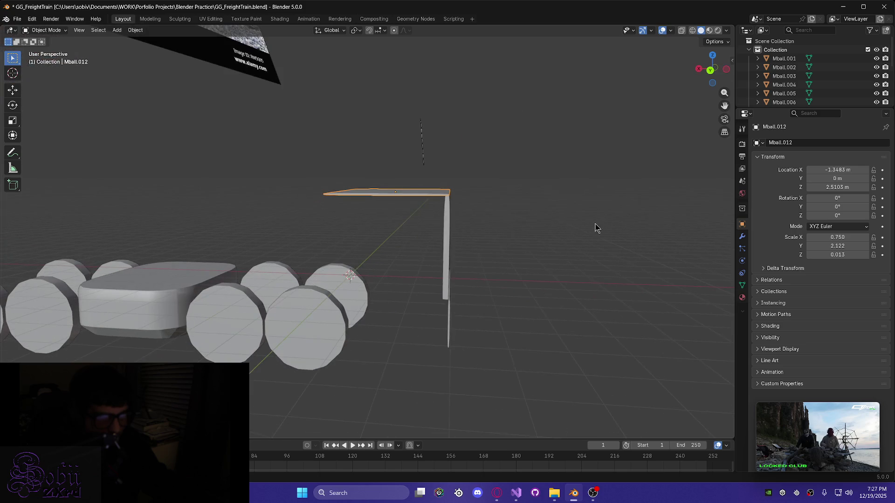
{"action": "middle_click_drag", "start_coordinate": [385, 227], "coordinate": [393, 252]}
{"action": "left_click", "coordinate": [521, 311]}
{"action": "middle_click_drag", "start_coordinate": [536, 337], "coordinate": [509, 323]}
{"action": "key", "text": "shift+a"}
{"action": "mouse_move", "coordinate": [519, 328]}
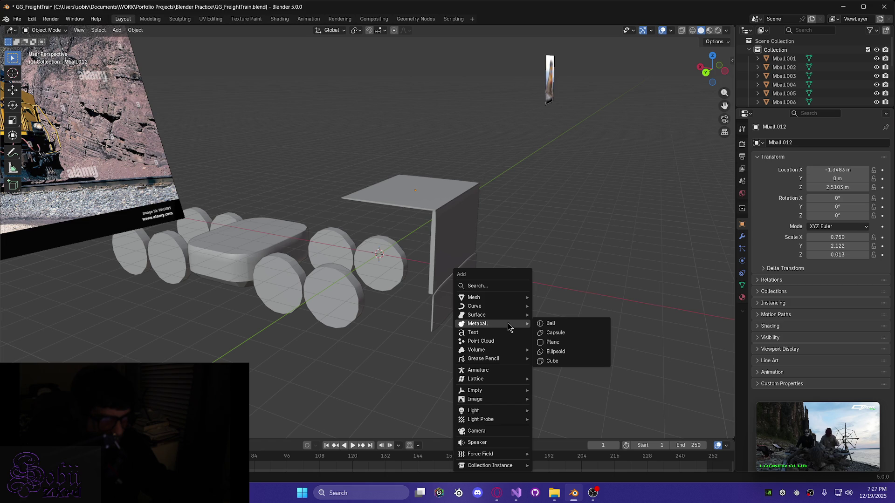
Add a cube metaball to the scene, keeping its X scale at 1.000
{"action": "left_click", "coordinate": [571, 363]}
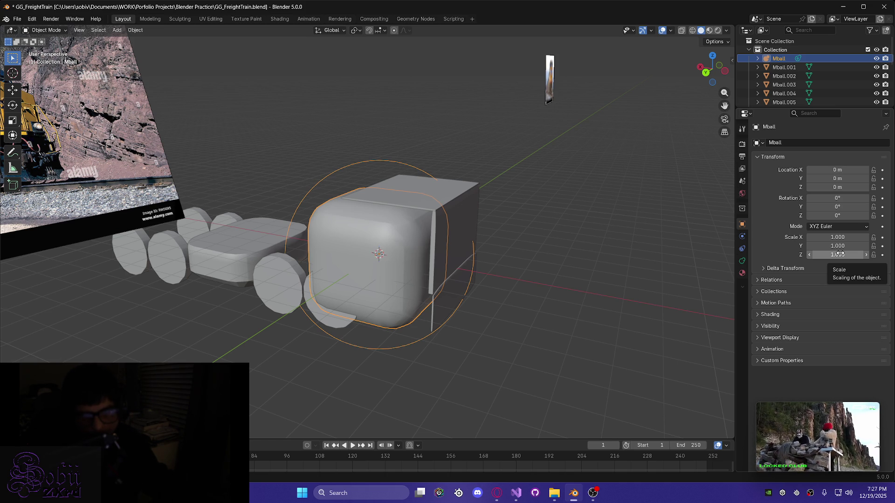
{"action": "left_click", "coordinate": [837, 235]}
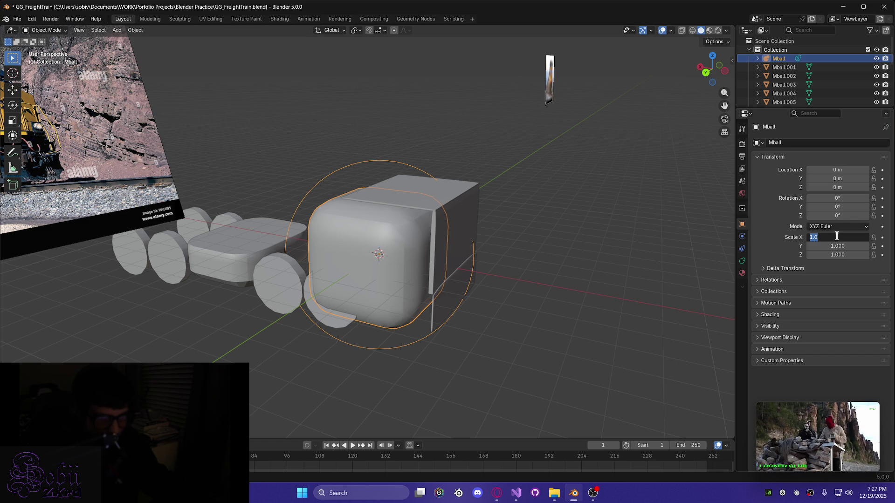
{"action": "key", "text": "Return"}
Flatten the metaball by setting Scale Y to 0.05, then 0.013
{"action": "left_click", "coordinate": [839, 248]}
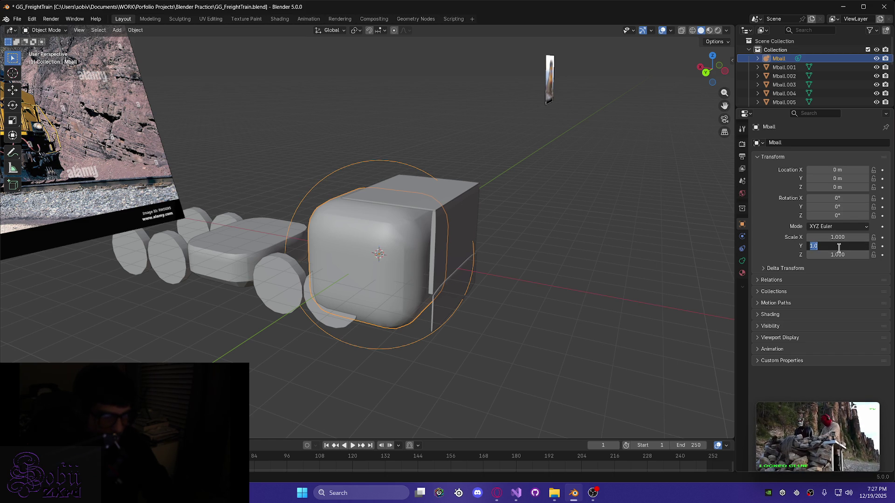
{"action": "type", "text": "0.05"}
{"action": "key", "text": "Return"}
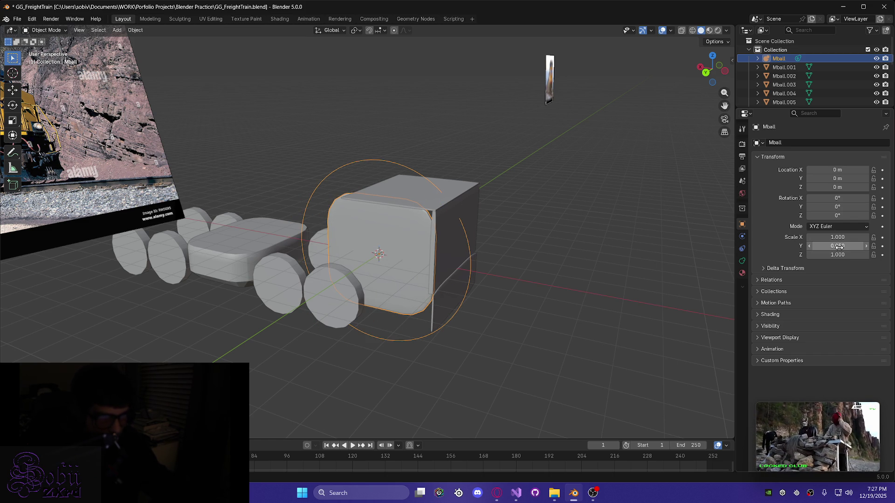
{"action": "mouse_move", "coordinate": [445, 258]}
{"action": "middle_mouse_down"}
{"action": "mouse_move", "coordinate": [534, 273]}
{"action": "mouse_move", "coordinate": [567, 247]}
{"action": "mouse_move", "coordinate": [479, 261]}
{"action": "middle_mouse_up"}
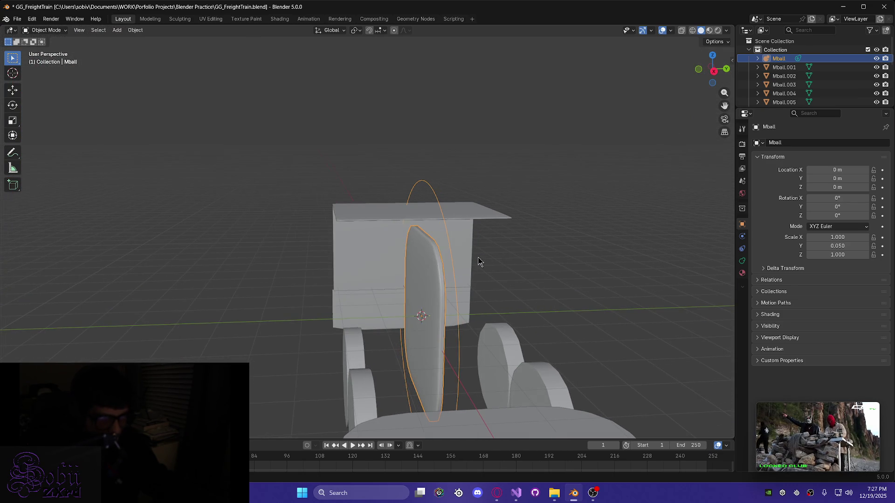
{"action": "left_click", "coordinate": [836, 247]}
{"action": "type", "text": "0.0125"}
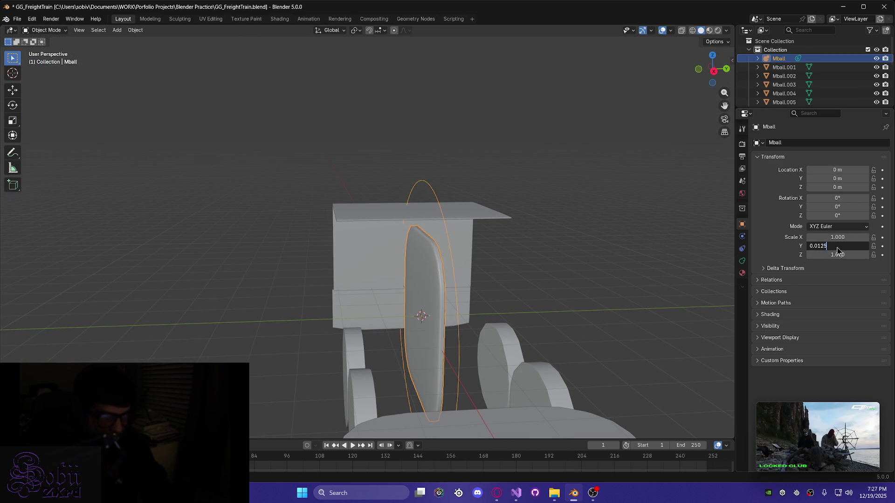
{"action": "key", "text": "Return"}
{"action": "mouse_move", "coordinate": [535, 297]}
{"action": "middle_mouse_down"}
{"action": "mouse_move", "coordinate": [524, 281]}
{"action": "mouse_move", "coordinate": [523, 290]}
{"action": "middle_mouse_up"}
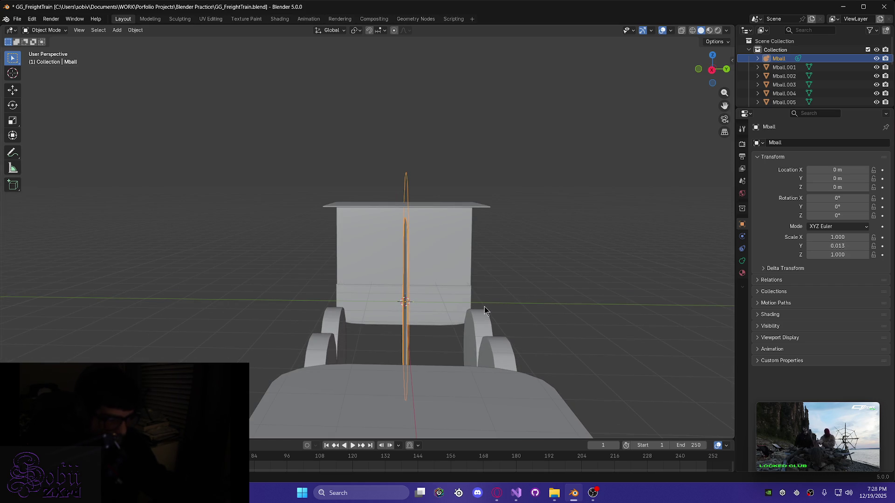
Move the plate along Y and X to Y 1.9031 m, X -0.79747 m
{"action": "key", "text": "g"}
{"action": "key", "text": "y"}
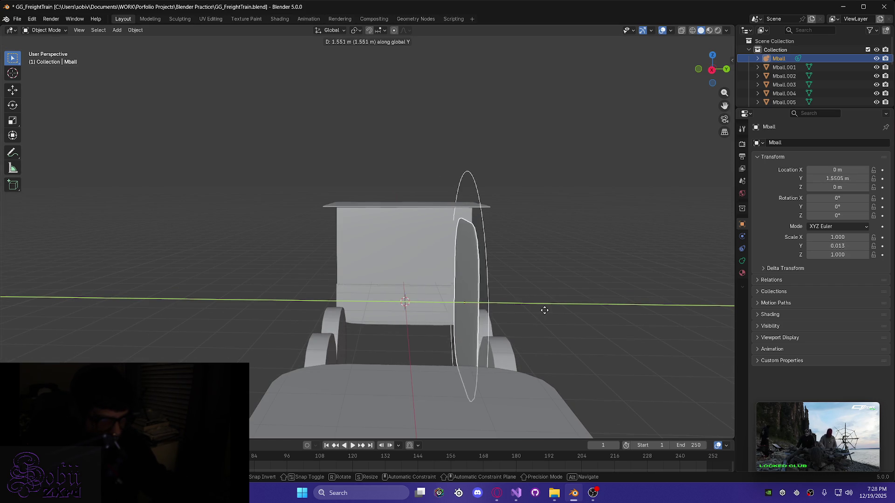
{"action": "mouse_move", "coordinate": [560, 316]}
{"action": "middle_mouse_down"}
{"action": "mouse_move", "coordinate": [477, 330]}
{"action": "mouse_move", "coordinate": [463, 298]}
{"action": "middle_mouse_up"}
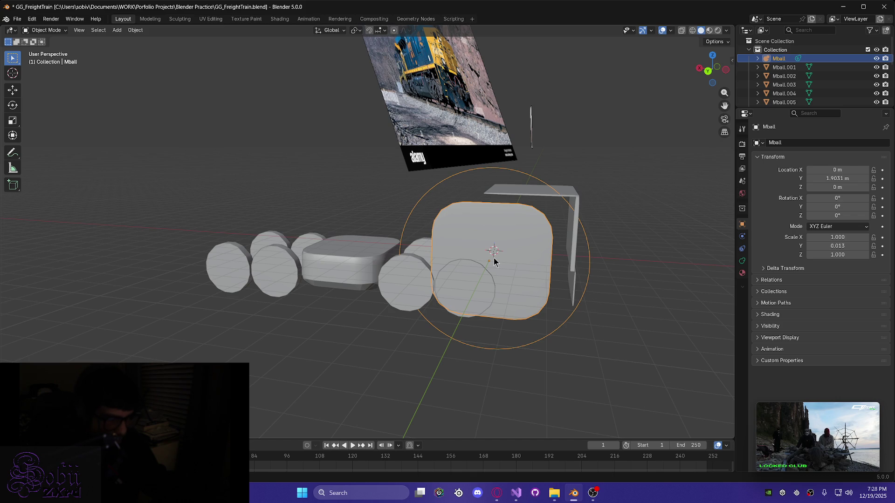
{"action": "key", "text": "g"}
{"action": "key", "text": "x"}
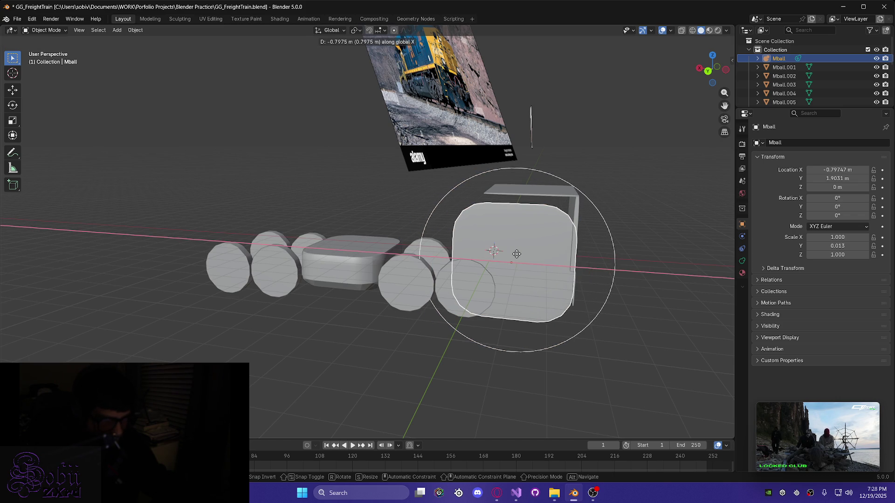
{"action": "left_click", "coordinate": [516, 254]}
{"action": "scroll", "coordinate": [504, 266], "scroll_direction": "up", "scroll_amount": 5}
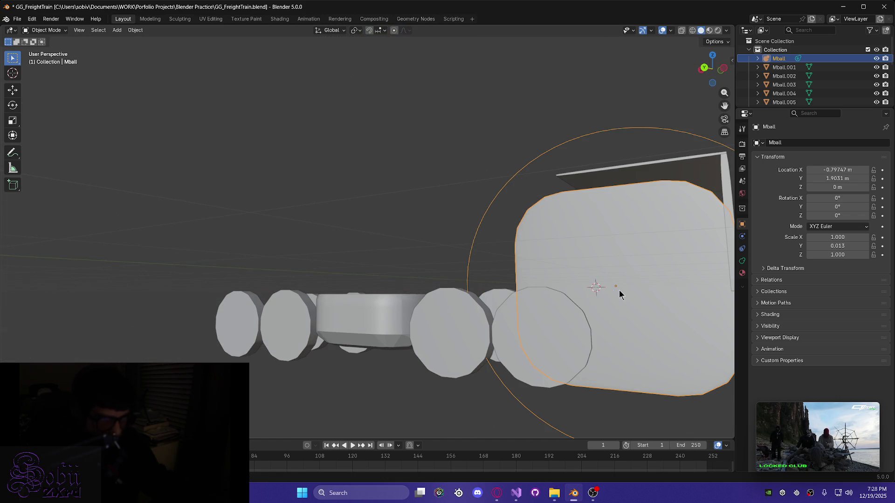
{"action": "mouse_move", "coordinate": [614, 293]}
{"action": "middle_mouse_down", "text": "shift"}
{"action": "mouse_move", "coordinate": [512, 281]}
{"action": "mouse_move", "coordinate": [481, 310]}
{"action": "middle_mouse_up", "text": "shift"}
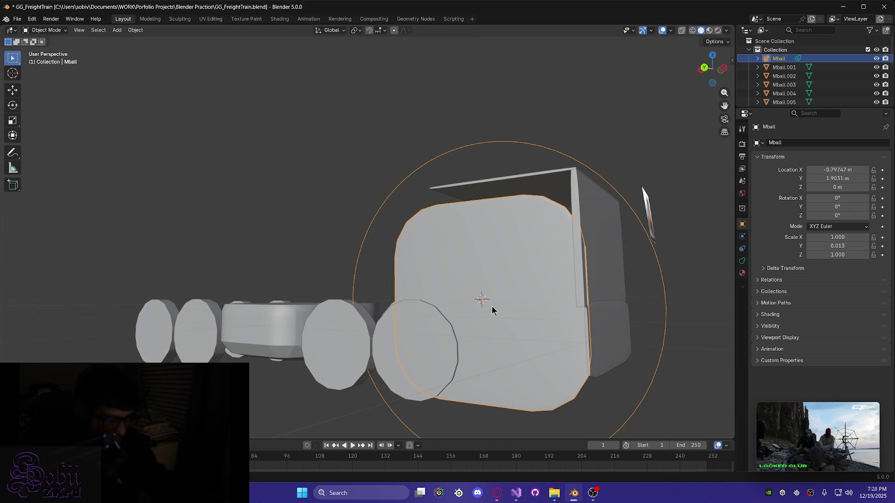
Raise the plate to Z 0.34732 m and convert it to mesh Mball.013
{"action": "key", "text": "g"}
{"action": "key", "text": "z"}
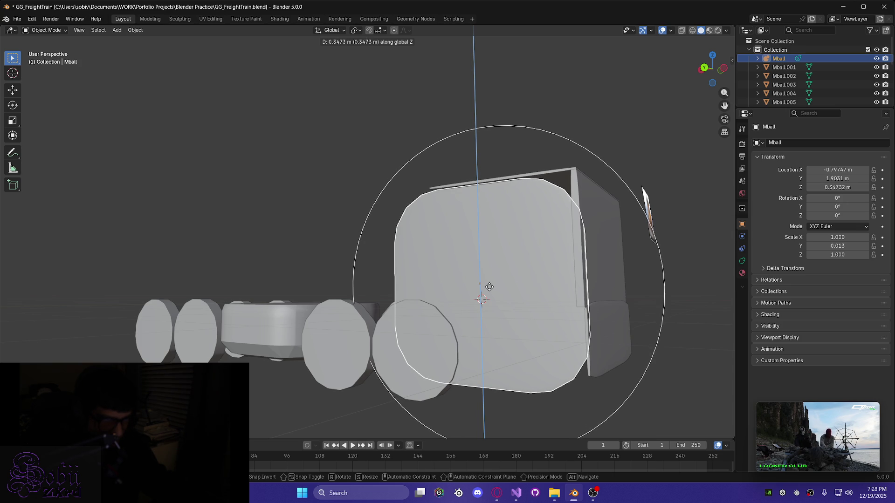
{"action": "left_click", "coordinate": [489, 286]}
{"action": "mouse_move", "coordinate": [536, 327]}
{"action": "middle_mouse_down"}
{"action": "mouse_move", "coordinate": [583, 340]}
{"action": "mouse_move", "coordinate": [577, 330]}
{"action": "middle_mouse_up"}
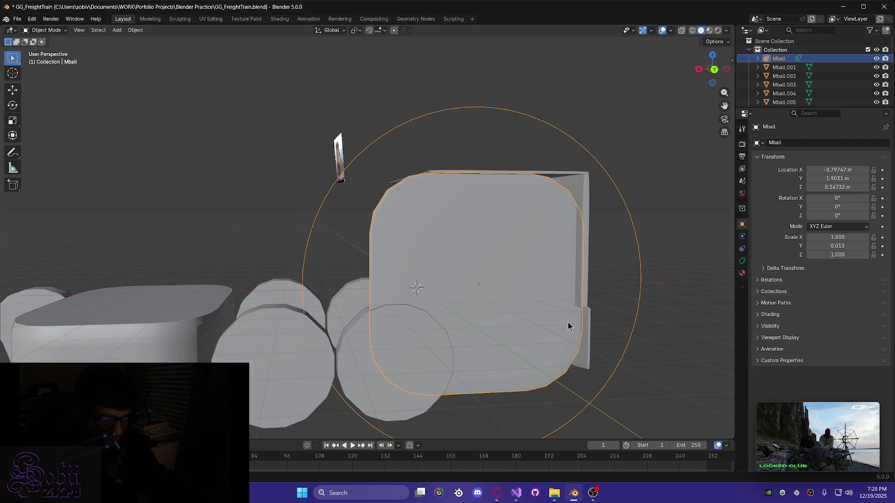
{"action": "right_click", "coordinate": [491, 268]}
{"action": "mouse_move", "coordinate": [491, 268]}
{"action": "left_click", "coordinate": [532, 266]}
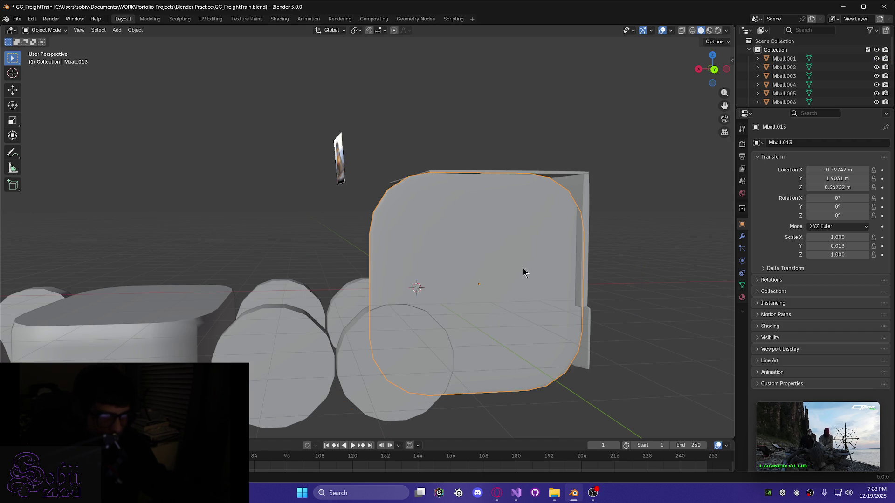
Raise the Mball.013 plate along Z to about 4.9831 m, clear above the cab
{"action": "middle_click_drag", "start_coordinate": [458, 280], "coordinate": [447, 279]}
{"action": "key", "text": "Tab"}
{"action": "middle_click_drag", "start_coordinate": [421, 233], "coordinate": [404, 238]}
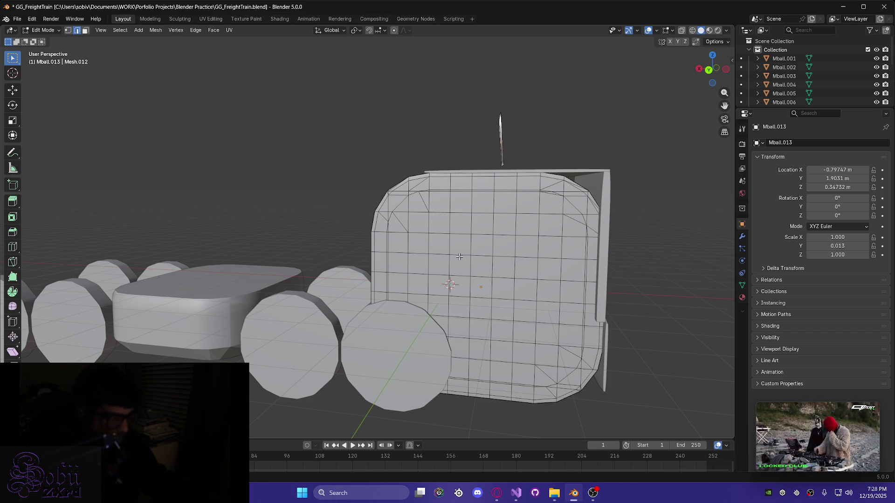
{"action": "key", "text": "Tab"}
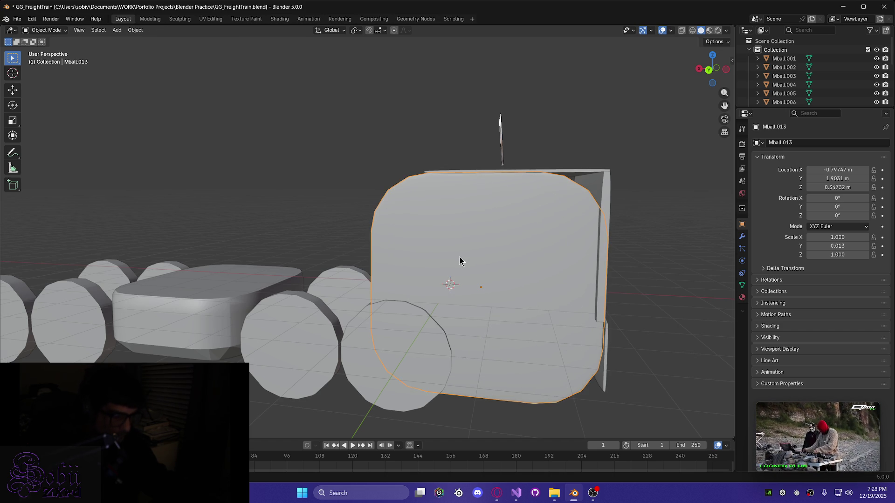
{"action": "key", "text": "g"}
{"action": "key", "text": "z"}
{"action": "left_click", "coordinate": [497, 418]}
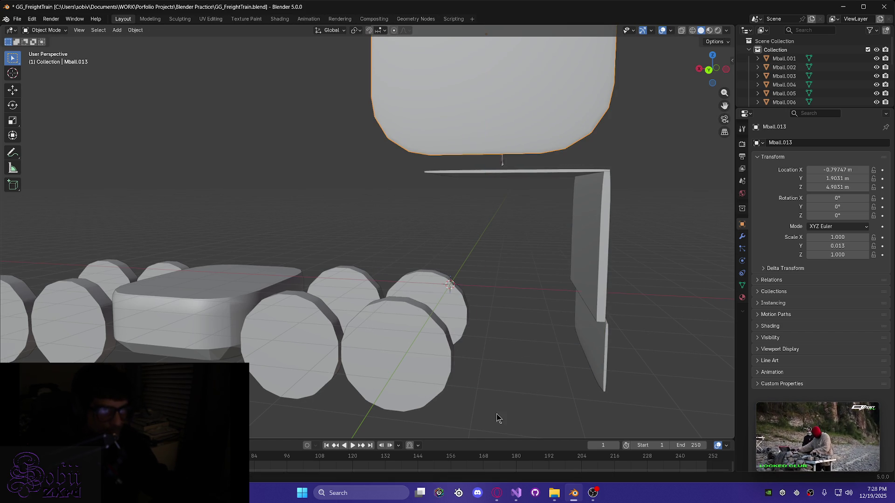
{"action": "left_click", "coordinate": [487, 498]}
In Edit Mode, box-select the right portion and the left strip of the plate's faces
{"action": "mouse_move", "coordinate": [429, 255]}
{"action": "middle_mouse_down"}
{"action": "mouse_move", "coordinate": [477, 286]}
{"action": "mouse_move", "coordinate": [440, 240]}
{"action": "mouse_move", "coordinate": [294, 394]}
{"action": "mouse_move", "coordinate": [242, 405]}
{"action": "middle_mouse_up"}
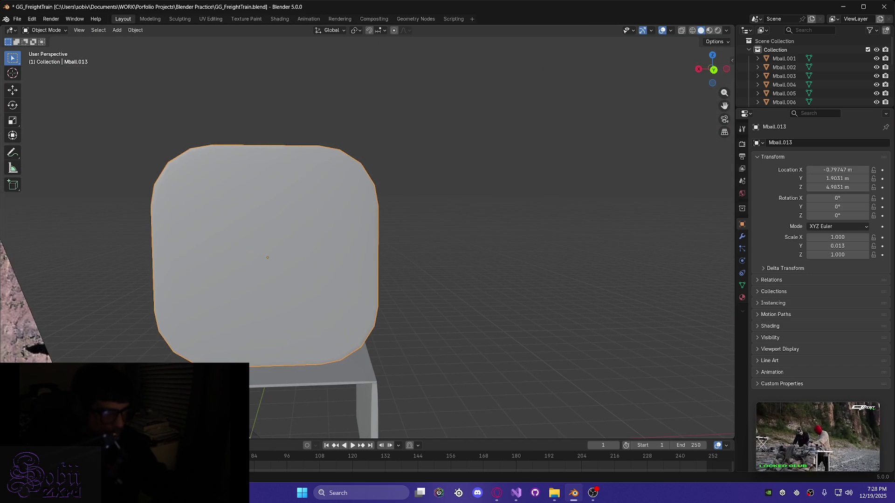
{"action": "key", "text": "Tab"}
{"action": "scroll", "coordinate": [341, 363], "scroll_direction": "up", "scroll_amount": 6}
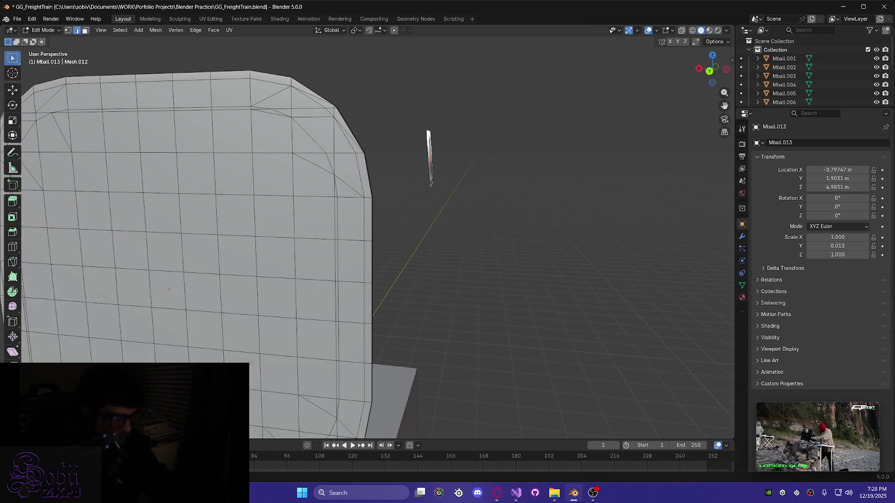
{"action": "scroll", "coordinate": [341, 363], "scroll_direction": "down", "scroll_amount": 5}
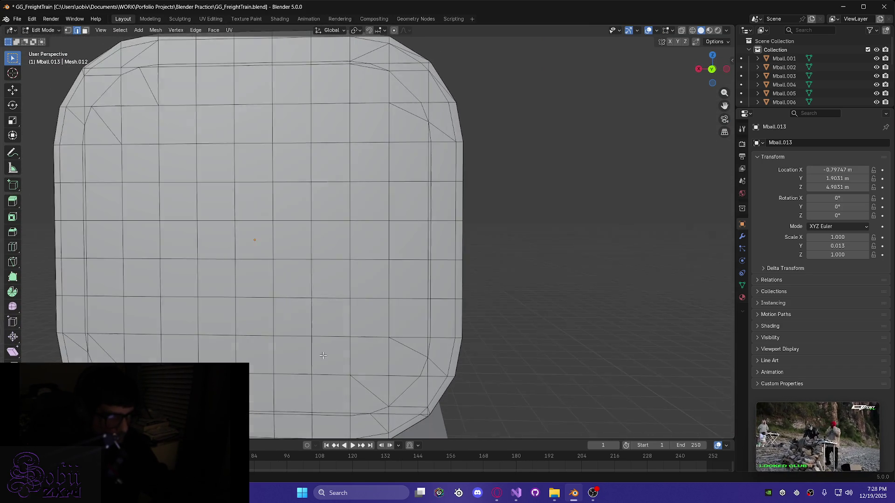
{"action": "scroll", "coordinate": [337, 350], "scroll_direction": "down", "scroll_amount": 2}
{"action": "scroll", "coordinate": [337, 348], "scroll_direction": "up", "scroll_amount": 1}
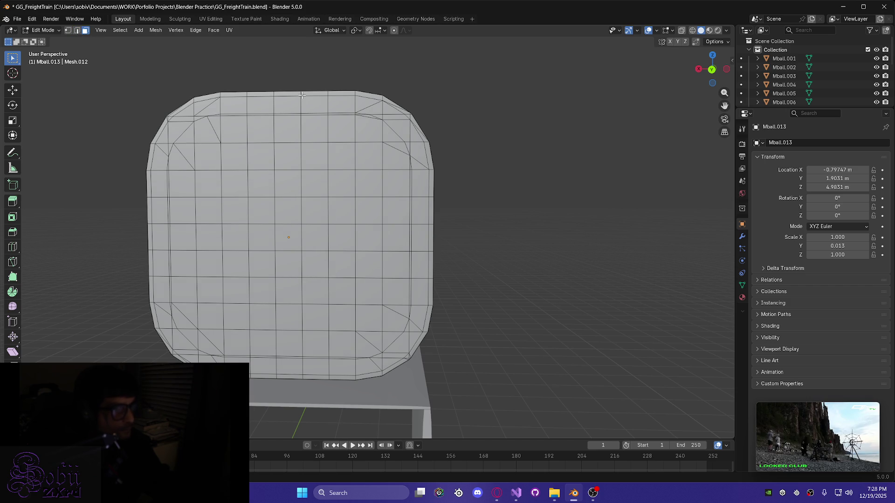
{"action": "mouse_move", "coordinate": [362, 93]}
{"action": "left_mouse_down"}
{"action": "mouse_move", "coordinate": [412, 258]}
{"action": "mouse_move", "coordinate": [433, 380]}
{"action": "left_mouse_up"}
{"action": "mouse_move", "coordinate": [430, 364]}
{"action": "middle_mouse_down"}
{"action": "mouse_move", "coordinate": [309, 371]}
{"action": "mouse_move", "coordinate": [462, 187]}
{"action": "mouse_move", "coordinate": [468, 160]}
{"action": "middle_mouse_up"}
{"action": "left_click_drag", "start_coordinate": [479, 360], "coordinate": [491, 387]}
Deselect the stray bottom-row faces and add the remaining curved strip to the selection
{"action": "mouse_move", "coordinate": [402, 204]}
{"action": "middle_mouse_down"}
{"action": "mouse_move", "coordinate": [512, 187]}
{"action": "mouse_move", "coordinate": [467, 221]}
{"action": "mouse_move", "coordinate": [465, 262]}
{"action": "middle_mouse_up"}
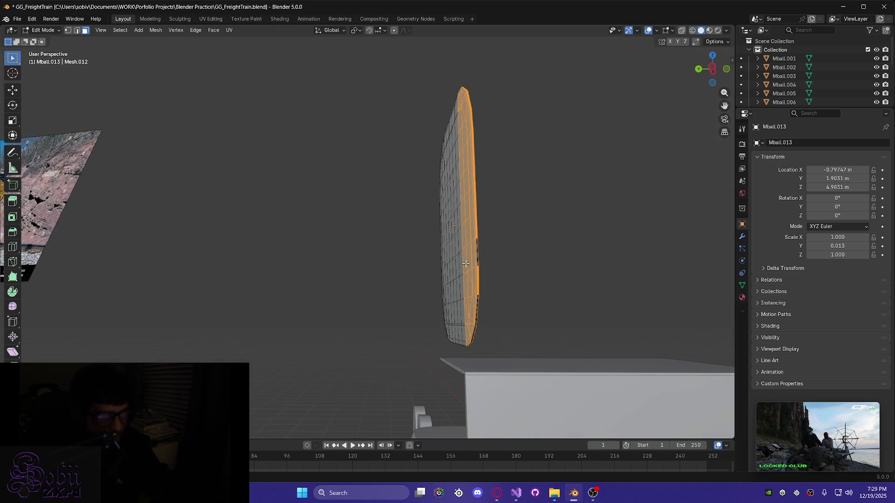
{"action": "mouse_move", "coordinate": [484, 300]}
{"action": "middle_mouse_down"}
{"action": "mouse_move", "coordinate": [509, 308]}
{"action": "mouse_move", "coordinate": [485, 345]}
{"action": "mouse_move", "coordinate": [417, 195]}
{"action": "mouse_move", "coordinate": [485, 224]}
{"action": "middle_mouse_up"}
{"action": "scroll", "coordinate": [473, 363], "scroll_direction": "up", "scroll_amount": 3}
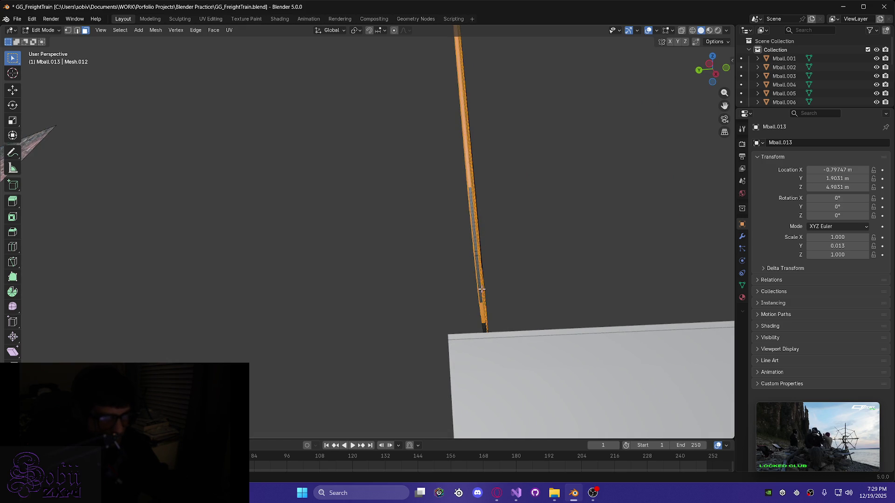
{"action": "mouse_move", "coordinate": [484, 290]}
{"action": "middle_mouse_down"}
{"action": "mouse_move", "coordinate": [449, 300]}
{"action": "mouse_move", "coordinate": [538, 296]}
{"action": "middle_mouse_up"}
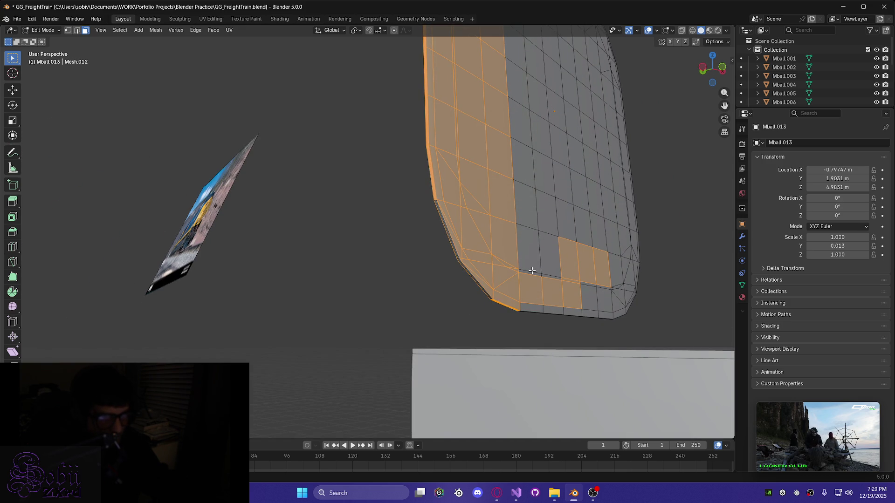
{"action": "mouse_move", "coordinate": [531, 289]}
{"action": "left_mouse_down", "text": "ctrl"}
{"action": "mouse_move", "coordinate": [569, 289]}
{"action": "mouse_move", "coordinate": [575, 279]}
{"action": "left_mouse_up", "text": "ctrl"}
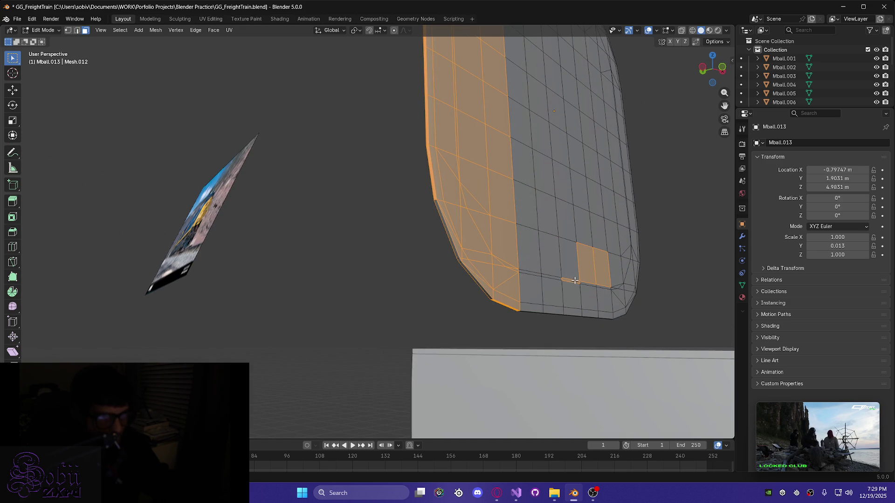
{"action": "left_click", "coordinate": [583, 276], "text": "ctrl"}
{"action": "left_click", "coordinate": [596, 273], "text": "ctrl"}
{"action": "middle_click_drag", "start_coordinate": [473, 276], "coordinate": [510, 272]}
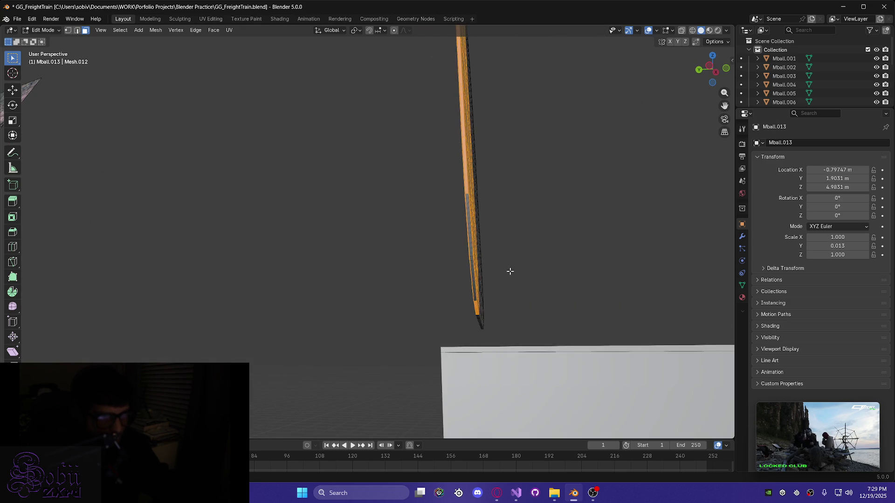
{"action": "scroll", "coordinate": [466, 284], "scroll_direction": "up", "scroll_amount": 3}
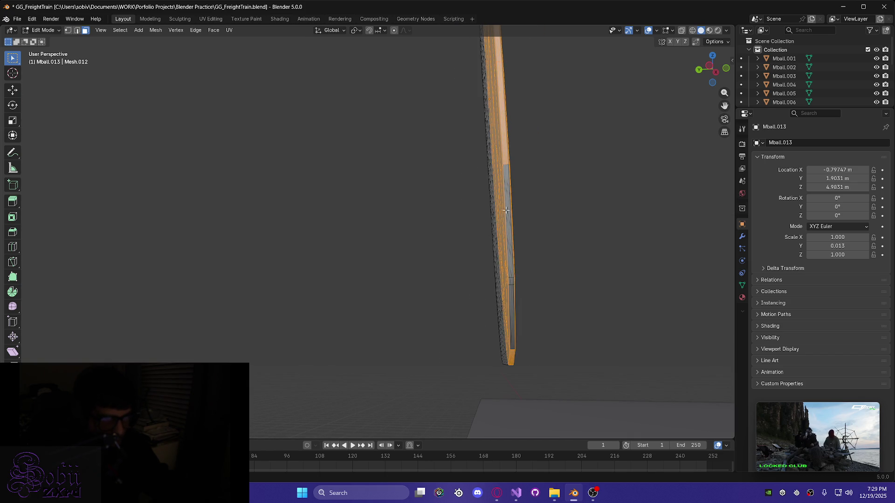
{"action": "left_click_drag", "start_coordinate": [515, 316], "coordinate": [514, 343], "text": "shift"}
{"action": "mouse_move", "coordinate": [511, 332]}
{"action": "middle_mouse_down"}
{"action": "mouse_move", "coordinate": [557, 353]}
{"action": "mouse_move", "coordinate": [483, 344]}
{"action": "mouse_move", "coordinate": [496, 334]}
{"action": "mouse_move", "coordinate": [497, 306]}
{"action": "mouse_move", "coordinate": [616, 309]}
{"action": "mouse_move", "coordinate": [636, 264]}
{"action": "mouse_move", "coordinate": [631, 255]}
{"action": "mouse_move", "coordinate": [555, 298]}
{"action": "mouse_move", "coordinate": [564, 144]}
{"action": "mouse_move", "coordinate": [511, 256]}
{"action": "mouse_move", "coordinate": [563, 140]}
{"action": "mouse_move", "coordinate": [503, 358]}
{"action": "mouse_move", "coordinate": [505, 343]}
{"action": "mouse_move", "coordinate": [474, 326]}
{"action": "mouse_move", "coordinate": [482, 330]}
{"action": "mouse_move", "coordinate": [499, 250]}
{"action": "middle_mouse_up"}
{"action": "scroll", "coordinate": [557, 352], "scroll_direction": "up", "scroll_amount": 2}
{"action": "scroll", "coordinate": [500, 348], "scroll_direction": "up", "scroll_amount": 2}
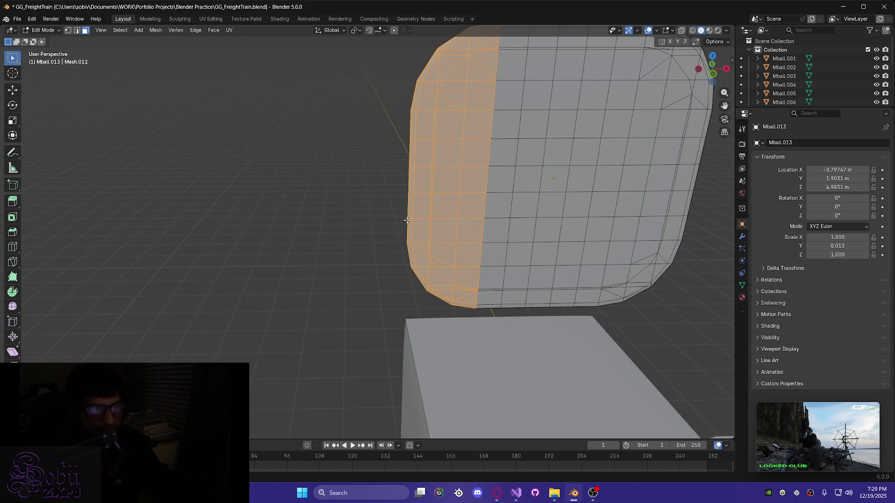
Add the right-side curved strip of faces to the selection
{"action": "mouse_move", "coordinate": [403, 262]}
{"action": "middle_mouse_down"}
{"action": "mouse_move", "coordinate": [276, 266]}
{"action": "mouse_move", "coordinate": [413, 269]}
{"action": "mouse_move", "coordinate": [518, 225]}
{"action": "middle_mouse_up"}
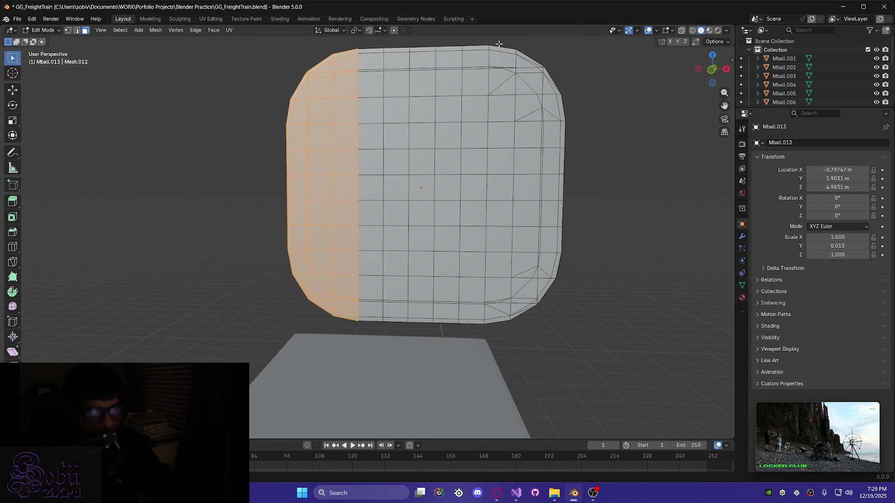
{"action": "mouse_move", "coordinate": [524, 153]}
{"action": "left_mouse_down", "text": "shift"}
{"action": "mouse_move", "coordinate": [556, 266]}
{"action": "mouse_move", "coordinate": [558, 335]}
{"action": "left_mouse_up", "text": "shift"}
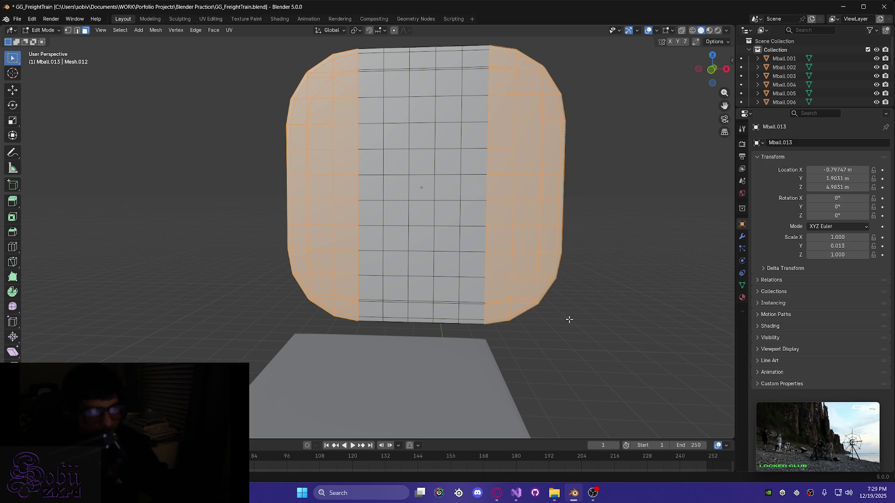
{"action": "mouse_move", "coordinate": [582, 290]}
{"action": "middle_mouse_down"}
{"action": "mouse_move", "coordinate": [491, 291]}
{"action": "mouse_move", "coordinate": [581, 245]}
{"action": "mouse_move", "coordinate": [554, 236]}
{"action": "mouse_move", "coordinate": [485, 247]}
{"action": "mouse_move", "coordinate": [554, 239]}
{"action": "mouse_move", "coordinate": [516, 227]}
{"action": "middle_mouse_up"}
{"action": "scroll", "coordinate": [516, 229], "scroll_direction": "up", "scroll_amount": 5}
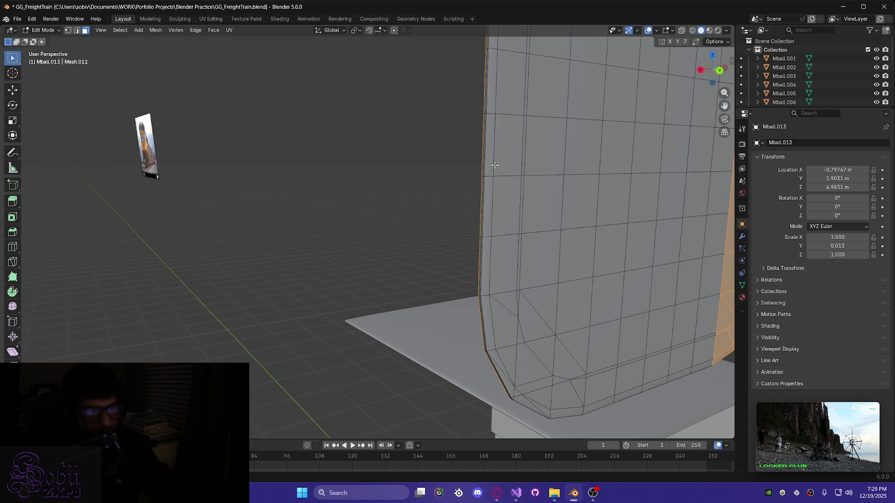
{"action": "mouse_move", "coordinate": [563, 299]}
{"action": "middle_mouse_down"}
{"action": "mouse_move", "coordinate": [489, 298]}
{"action": "mouse_move", "coordinate": [490, 325]}
{"action": "middle_mouse_up"}
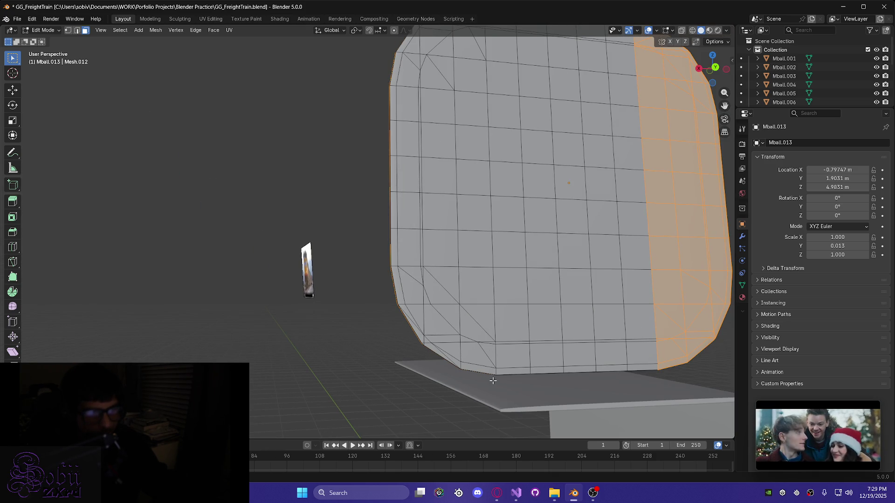
Select the whole left column of faces along the panel's edge, including the base faces
{"action": "mouse_move", "coordinate": [493, 380]}
{"action": "left_mouse_down"}
{"action": "mouse_move", "coordinate": [420, 221]}
{"action": "mouse_move", "coordinate": [422, 230]}
{"action": "left_mouse_up"}
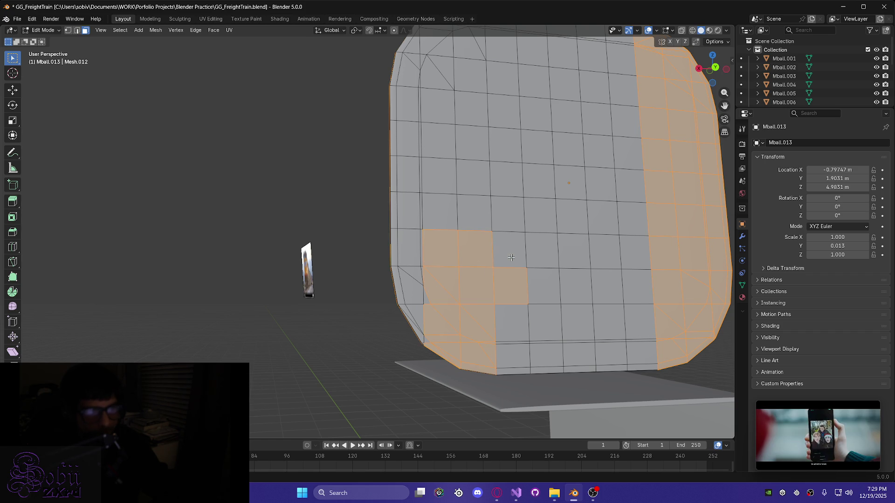
{"action": "left_click_drag", "start_coordinate": [411, 219], "coordinate": [391, 47], "text": "shift"}
{"action": "scroll", "coordinate": [390, 120], "scroll_direction": "down", "scroll_amount": 5}
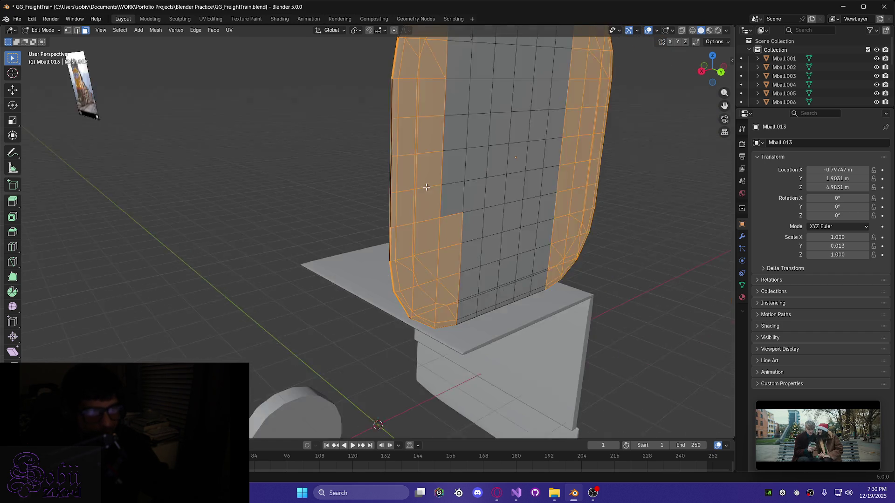
{"action": "middle_click_drag", "start_coordinate": [390, 120], "coordinate": [418, 189]}
{"action": "left_click_drag", "start_coordinate": [390, 120], "coordinate": [390, 79]}
{"action": "left_click_drag", "start_coordinate": [407, 259], "coordinate": [368, 227]}
{"action": "mouse_move", "coordinate": [368, 227]}
{"action": "middle_mouse_down"}
{"action": "mouse_move", "coordinate": [503, 248]}
{"action": "mouse_move", "coordinate": [527, 231]}
{"action": "mouse_move", "coordinate": [431, 344]}
{"action": "middle_mouse_up"}
Orbit around the panel to confirm both curved side strips are fully selected
{"action": "scroll", "coordinate": [431, 344], "scroll_direction": "up", "scroll_amount": 3}
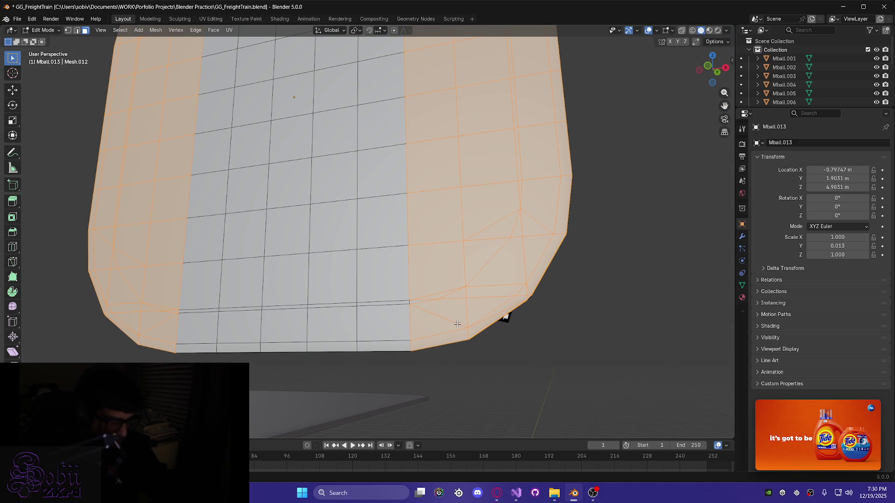
{"action": "scroll", "coordinate": [435, 324], "scroll_direction": "up", "scroll_amount": 1}
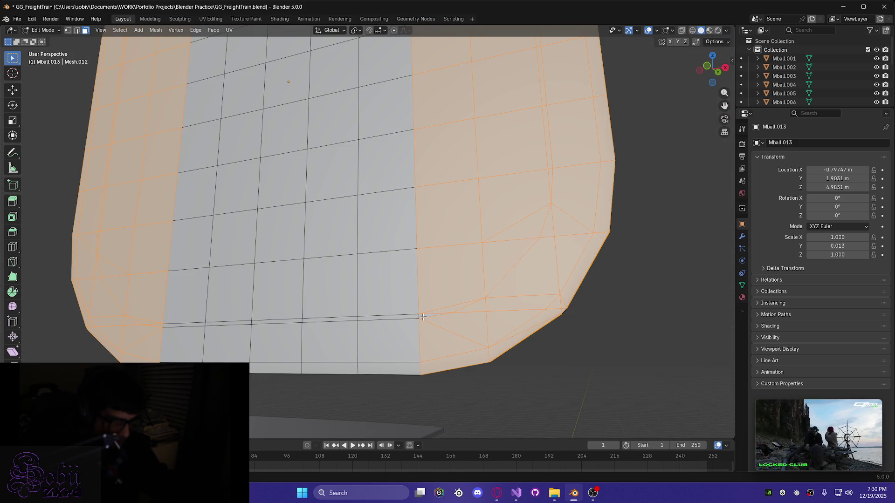
{"action": "scroll", "coordinate": [469, 340], "scroll_direction": "down", "scroll_amount": 3}
{"action": "mouse_move", "coordinate": [344, 346]}
{"action": "middle_mouse_down"}
{"action": "mouse_move", "coordinate": [420, 299]}
{"action": "mouse_move", "coordinate": [402, 268]}
{"action": "middle_mouse_up"}
{"action": "scroll", "coordinate": [386, 324], "scroll_direction": "up", "scroll_amount": 3}
{"action": "mouse_move", "coordinate": [386, 324]}
{"action": "middle_mouse_down"}
{"action": "mouse_move", "coordinate": [421, 300]}
{"action": "mouse_move", "coordinate": [405, 325]}
{"action": "middle_mouse_up"}
{"action": "mouse_move", "coordinate": [462, 334]}
{"action": "middle_mouse_down"}
{"action": "mouse_move", "coordinate": [511, 336]}
{"action": "mouse_move", "coordinate": [436, 360]}
{"action": "mouse_move", "coordinate": [469, 210]}
{"action": "mouse_move", "coordinate": [424, 301]}
{"action": "middle_mouse_up"}
{"action": "scroll", "coordinate": [424, 302], "scroll_direction": "down", "scroll_amount": 3}
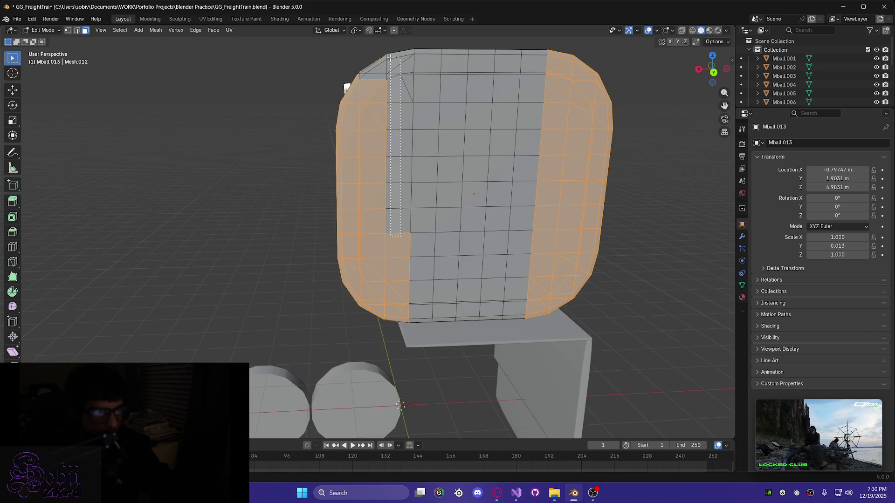
{"action": "left_click_drag", "start_coordinate": [390, 58], "coordinate": [390, 59]}
{"action": "scroll", "coordinate": [410, 78], "scroll_direction": "up", "scroll_amount": 5}
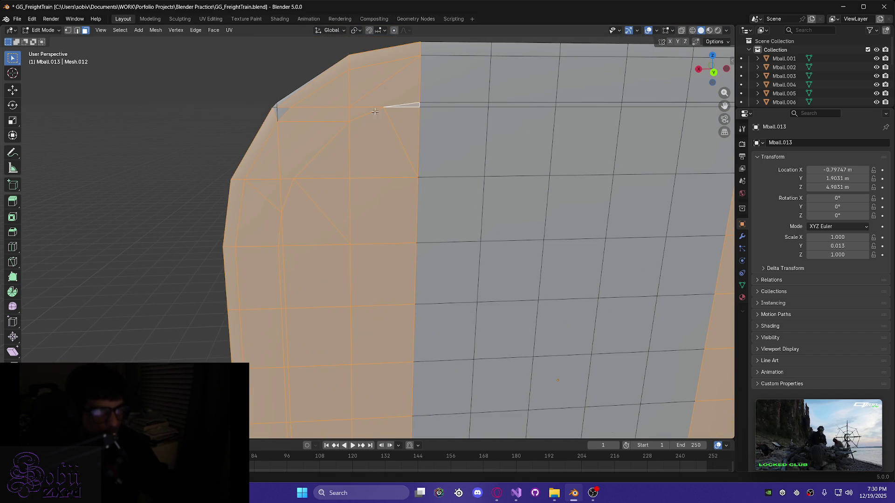
{"action": "mouse_move", "coordinate": [273, 96]}
{"action": "middle_mouse_down"}
{"action": "mouse_move", "coordinate": [336, 177]}
{"action": "mouse_move", "coordinate": [396, 191]}
{"action": "middle_mouse_up"}
{"action": "middle_click_drag", "start_coordinate": [275, 182], "coordinate": [339, 204]}
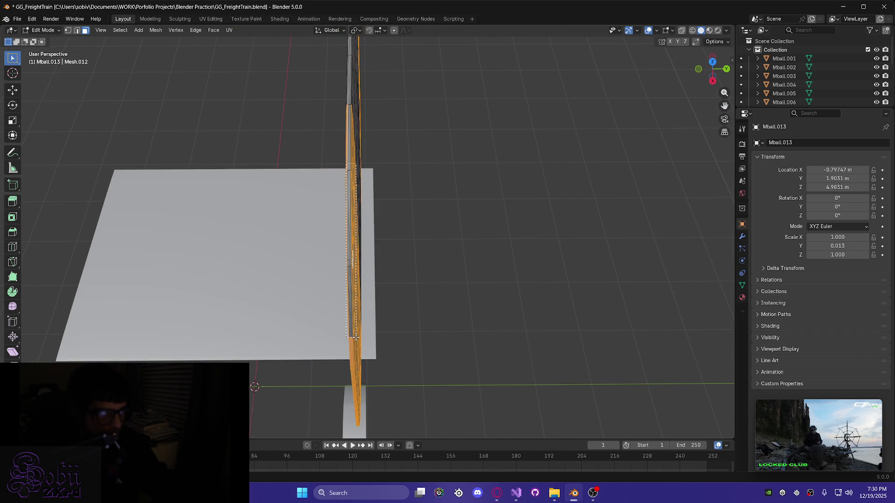
{"action": "mouse_move", "coordinate": [352, 261]}
{"action": "middle_mouse_down"}
{"action": "mouse_move", "coordinate": [353, 252]}
{"action": "mouse_move", "coordinate": [318, 236]}
{"action": "mouse_move", "coordinate": [329, 293]}
{"action": "mouse_move", "coordinate": [350, 322]}
{"action": "mouse_move", "coordinate": [296, 295]}
{"action": "mouse_move", "coordinate": [335, 337]}
{"action": "mouse_move", "coordinate": [306, 306]}
{"action": "mouse_move", "coordinate": [276, 225]}
{"action": "mouse_move", "coordinate": [462, 247]}
{"action": "mouse_move", "coordinate": [391, 285]}
{"action": "mouse_move", "coordinate": [356, 202]}
{"action": "mouse_move", "coordinate": [379, 256]}
{"action": "mouse_move", "coordinate": [221, 200]}
{"action": "mouse_move", "coordinate": [269, 218]}
{"action": "mouse_move", "coordinate": [365, 320]}
{"action": "mouse_move", "coordinate": [314, 224]}
{"action": "mouse_move", "coordinate": [280, 223]}
{"action": "middle_mouse_up"}
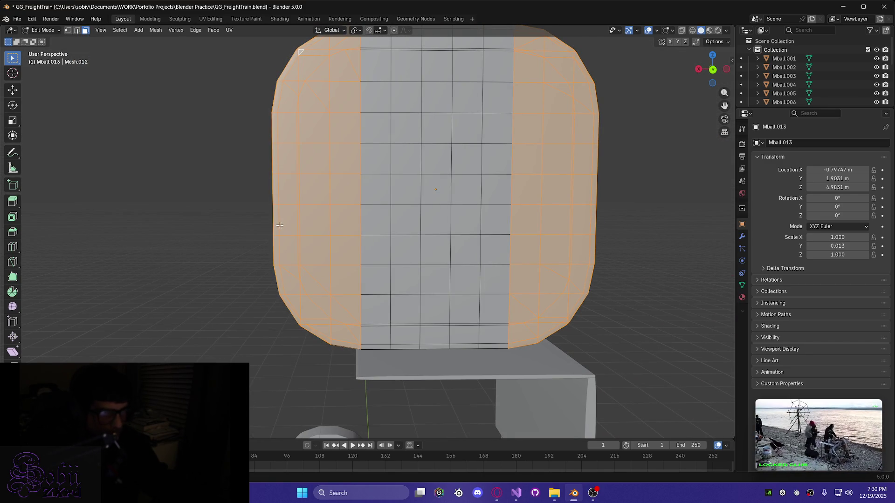
{"action": "mouse_move", "coordinate": [320, 327]}
{"action": "middle_mouse_down"}
{"action": "mouse_move", "coordinate": [334, 366]}
{"action": "mouse_move", "coordinate": [298, 420]}
{"action": "middle_mouse_up"}
{"action": "middle_click_drag", "start_coordinate": [285, 473], "coordinate": [344, 219], "text": "shift"}
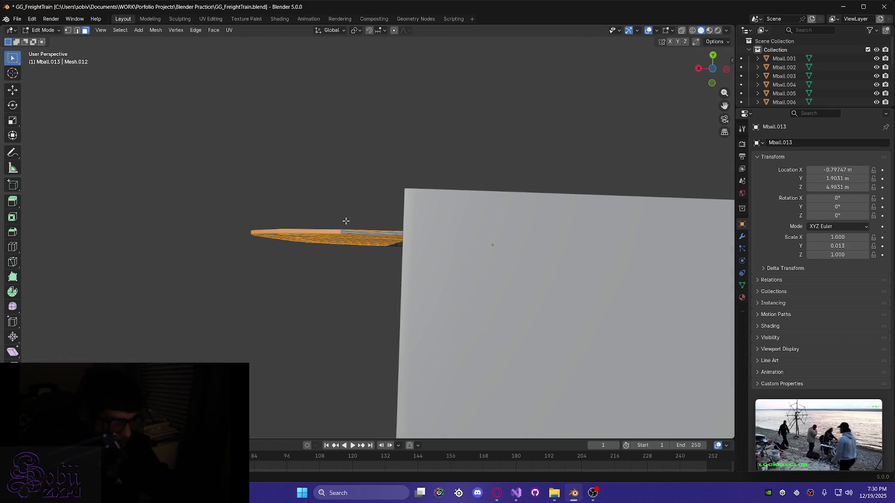
{"action": "mouse_move", "coordinate": [354, 249]}
{"action": "middle_mouse_down"}
{"action": "mouse_move", "coordinate": [346, 291]}
{"action": "mouse_move", "coordinate": [565, 326]}
{"action": "mouse_move", "coordinate": [425, 320]}
{"action": "mouse_move", "coordinate": [400, 308]}
{"action": "middle_mouse_up"}
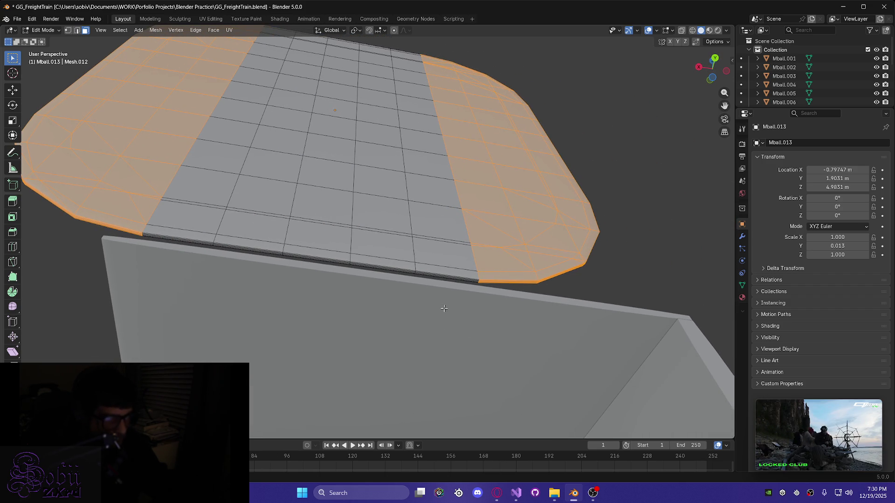
{"action": "mouse_move", "coordinate": [518, 307]}
{"action": "middle_mouse_down"}
{"action": "mouse_move", "coordinate": [440, 280]}
{"action": "mouse_move", "coordinate": [382, 314]}
{"action": "mouse_move", "coordinate": [447, 224]}
{"action": "mouse_move", "coordinate": [475, 204]}
{"action": "mouse_move", "coordinate": [443, 284]}
{"action": "mouse_move", "coordinate": [471, 362]}
{"action": "mouse_move", "coordinate": [469, 275]}
{"action": "mouse_move", "coordinate": [467, 293]}
{"action": "mouse_move", "coordinate": [495, 296]}
{"action": "mouse_move", "coordinate": [396, 232]}
{"action": "mouse_move", "coordinate": [421, 273]}
{"action": "mouse_move", "coordinate": [405, 286]}
{"action": "mouse_move", "coordinate": [419, 295]}
{"action": "middle_mouse_up"}
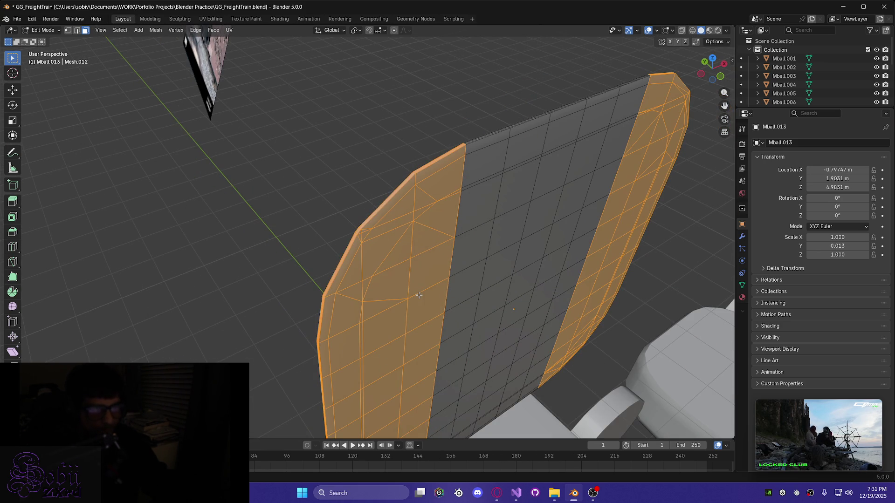
Delete the selected curved side faces with X > Faces, leaving the flat gridded plate
{"action": "key", "text": "x"}
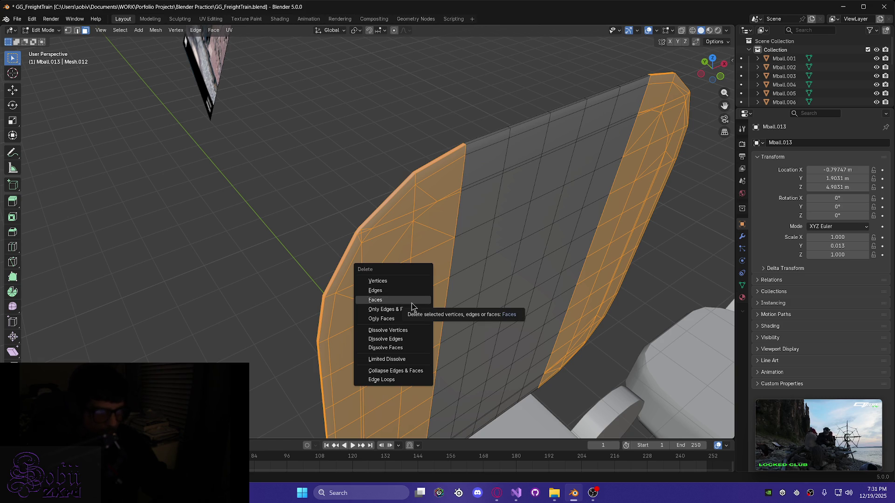
{"action": "left_click", "coordinate": [417, 300]}
{"action": "mouse_move", "coordinate": [415, 302]}
{"action": "middle_mouse_down"}
{"action": "mouse_move", "coordinate": [417, 292]}
{"action": "mouse_move", "coordinate": [392, 281]}
{"action": "mouse_move", "coordinate": [380, 256]}
{"action": "mouse_move", "coordinate": [485, 204]}
{"action": "middle_mouse_up"}
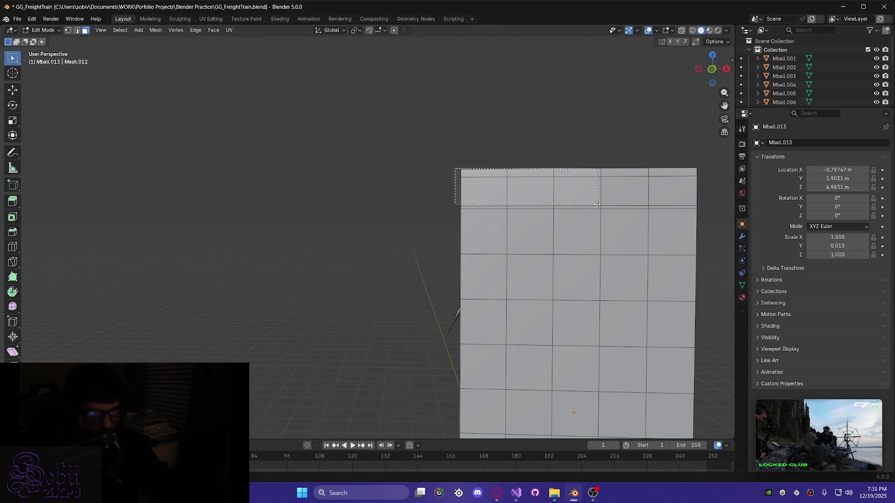
Select the plate's top row of faces, review it from several angles, then deselect it
{"action": "left_click_drag", "start_coordinate": [703, 207], "coordinate": [703, 207]}
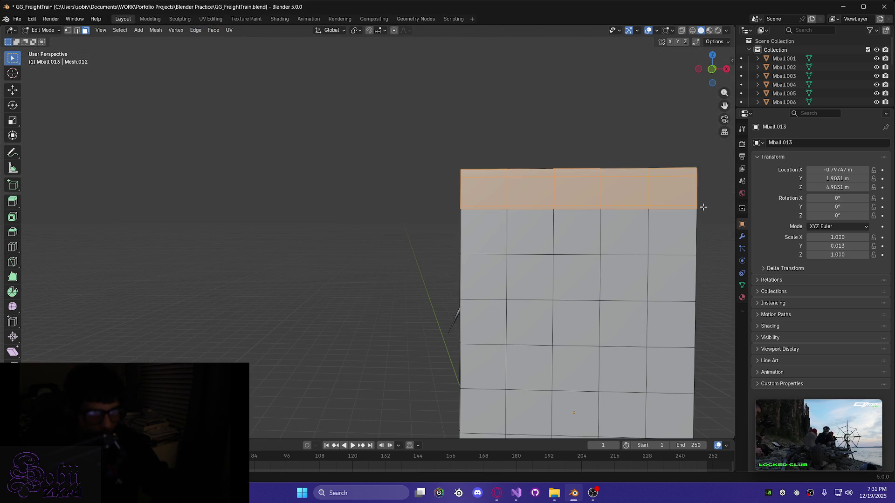
{"action": "left_click", "coordinate": [513, 186]}
{"action": "mouse_move", "coordinate": [513, 186]}
{"action": "middle_mouse_down"}
{"action": "mouse_move", "coordinate": [626, 214]}
{"action": "mouse_move", "coordinate": [629, 232]}
{"action": "mouse_move", "coordinate": [679, 247]}
{"action": "mouse_move", "coordinate": [721, 211]}
{"action": "mouse_move", "coordinate": [712, 201]}
{"action": "middle_mouse_up"}
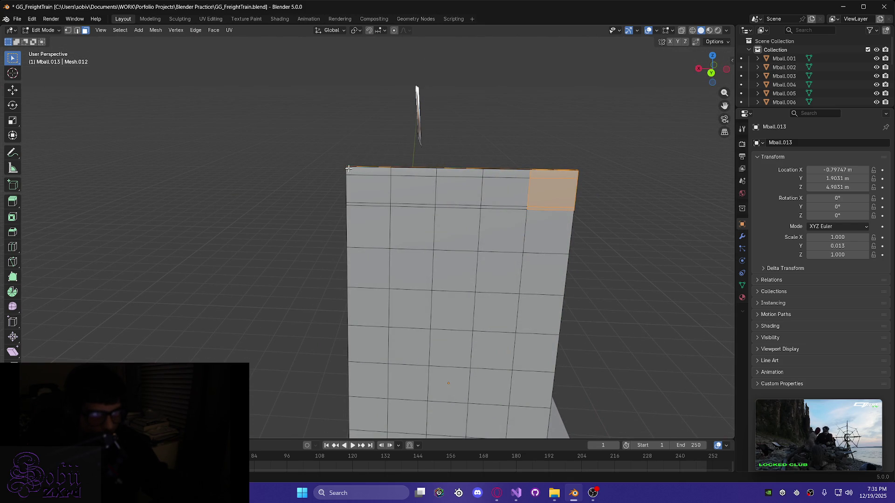
{"action": "left_click_drag", "start_coordinate": [481, 203], "coordinate": [526, 204]}
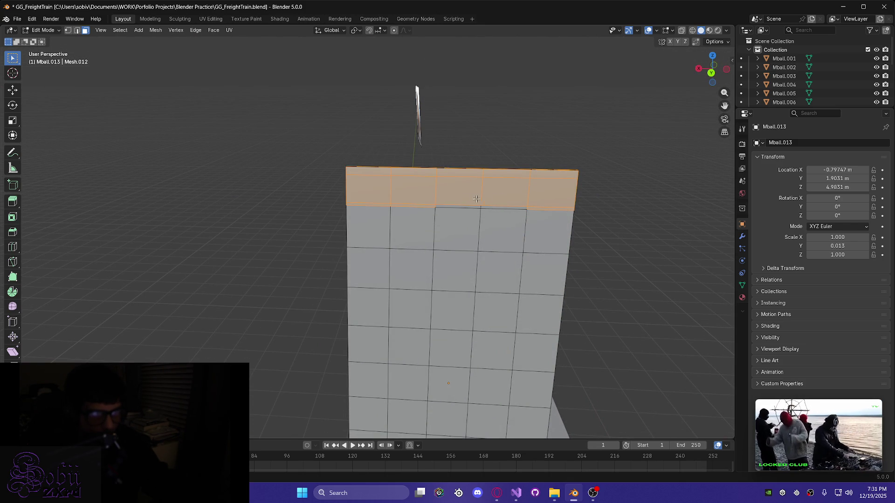
{"action": "left_click_drag", "start_coordinate": [507, 207], "coordinate": [508, 208]}
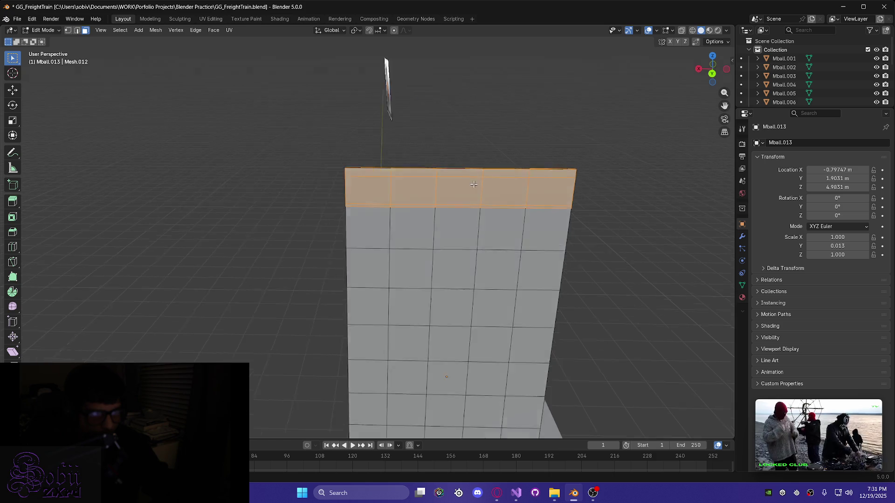
{"action": "middle_click_drag", "start_coordinate": [469, 183], "coordinate": [477, 218]}
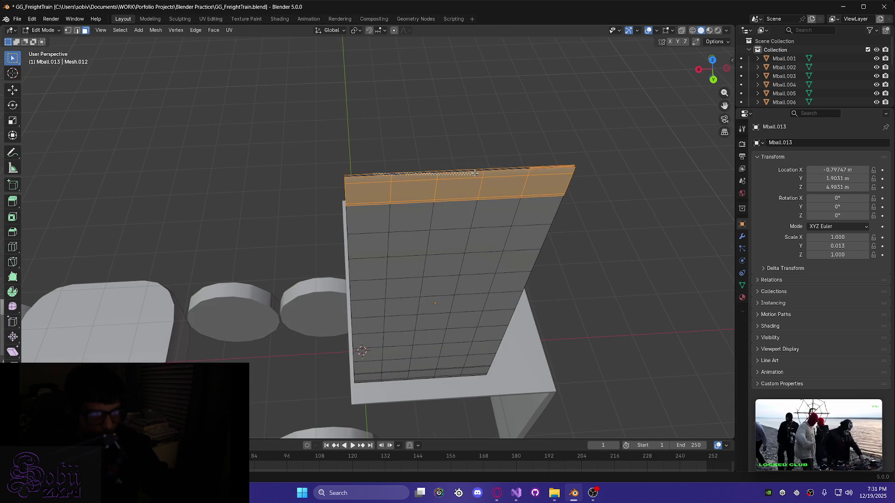
{"action": "mouse_move", "coordinate": [468, 173]}
{"action": "middle_mouse_down"}
{"action": "mouse_move", "coordinate": [442, 180]}
{"action": "mouse_move", "coordinate": [524, 182]}
{"action": "mouse_move", "coordinate": [456, 146]}
{"action": "mouse_move", "coordinate": [360, 144]}
{"action": "mouse_move", "coordinate": [317, 131]}
{"action": "middle_mouse_up"}
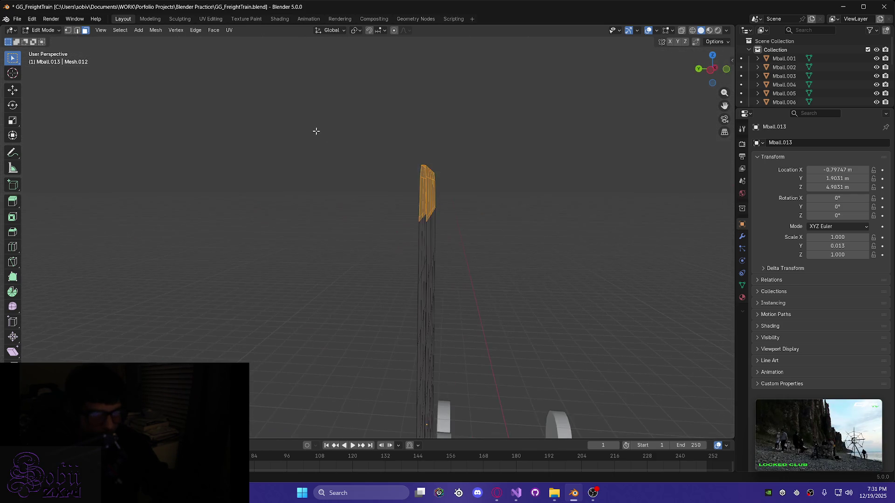
{"action": "mouse_move", "coordinate": [357, 289]}
{"action": "middle_mouse_down"}
{"action": "mouse_move", "coordinate": [372, 238]}
{"action": "mouse_move", "coordinate": [381, 288]}
{"action": "mouse_move", "coordinate": [351, 232]}
{"action": "mouse_move", "coordinate": [350, 150]}
{"action": "mouse_move", "coordinate": [339, 209]}
{"action": "middle_mouse_up"}
{"action": "mouse_move", "coordinate": [325, 240]}
{"action": "middle_mouse_down"}
{"action": "mouse_move", "coordinate": [344, 270]}
{"action": "mouse_move", "coordinate": [338, 297]}
{"action": "middle_mouse_up"}
{"action": "middle_click_drag", "start_coordinate": [295, 193], "coordinate": [319, 200]}
{"action": "left_click", "coordinate": [310, 191]}
{"action": "mouse_move", "coordinate": [285, 153]}
{"action": "middle_mouse_down"}
{"action": "mouse_move", "coordinate": [328, 264]}
{"action": "mouse_move", "coordinate": [385, 145]}
{"action": "mouse_move", "coordinate": [366, 202]}
{"action": "mouse_move", "coordinate": [380, 182]}
{"action": "middle_mouse_up"}
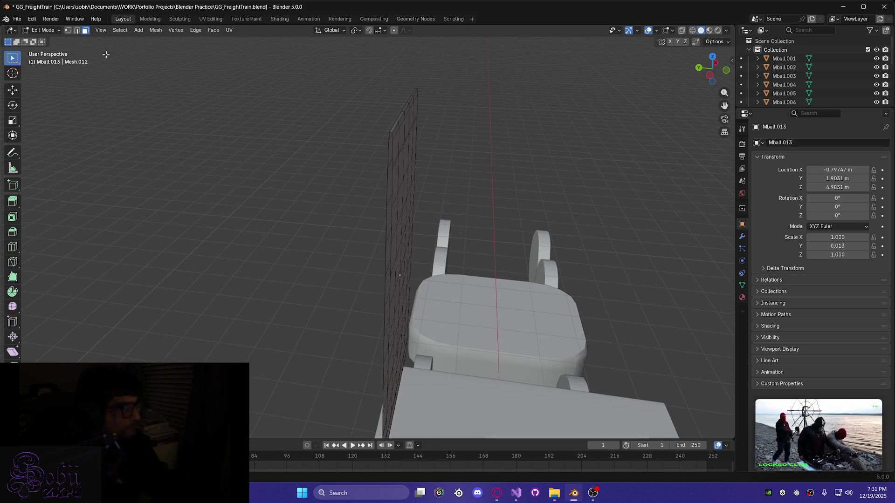
{"action": "left_click", "coordinate": [78, 31]}
{"action": "mouse_move", "coordinate": [274, 194]}
{"action": "middle_mouse_down"}
{"action": "mouse_move", "coordinate": [320, 238]}
{"action": "mouse_move", "coordinate": [298, 207]}
{"action": "mouse_move", "coordinate": [323, 202]}
{"action": "mouse_move", "coordinate": [357, 227]}
{"action": "middle_mouse_up"}
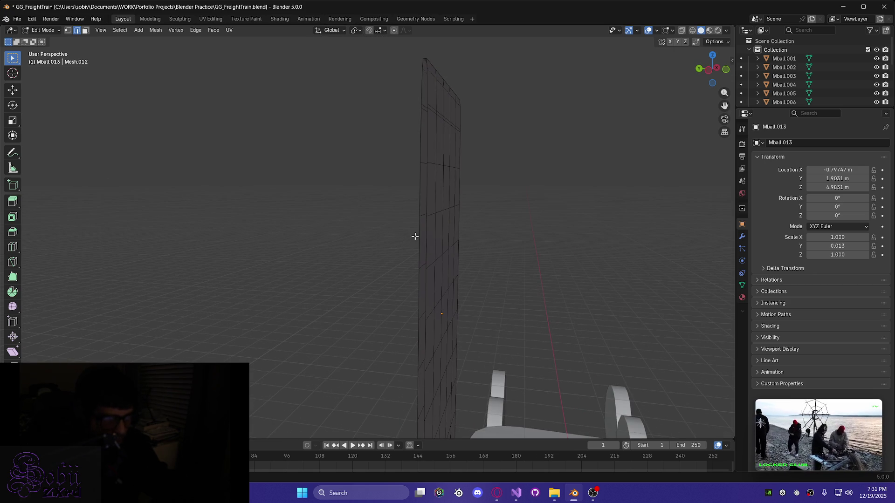
{"action": "left_click", "coordinate": [426, 215], "text": "alt"}
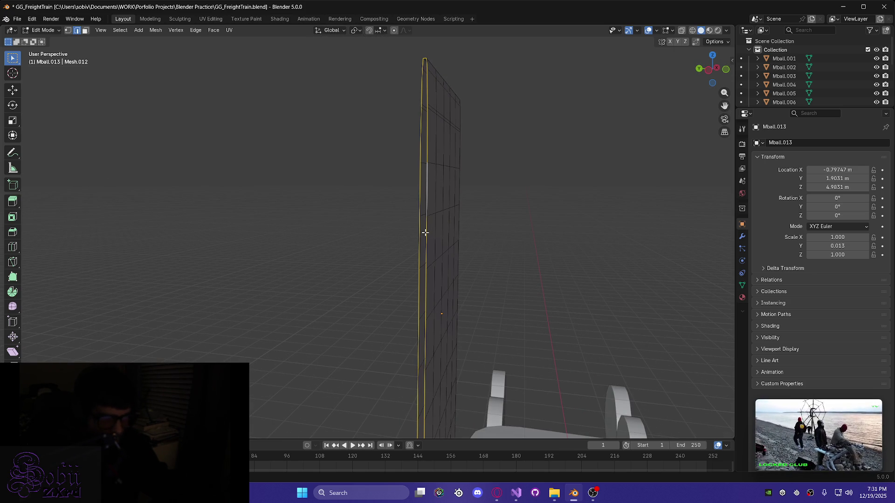
{"action": "left_click", "coordinate": [425, 233], "text": "alt+shift"}
{"action": "mouse_move", "coordinate": [390, 233]}
{"action": "middle_mouse_down"}
{"action": "mouse_move", "coordinate": [443, 242]}
{"action": "mouse_move", "coordinate": [505, 270]}
{"action": "middle_mouse_up"}
{"action": "mouse_move", "coordinate": [382, 287]}
{"action": "middle_mouse_down"}
{"action": "mouse_move", "coordinate": [385, 263]}
{"action": "mouse_move", "coordinate": [295, 226]}
{"action": "mouse_move", "coordinate": [419, 225]}
{"action": "mouse_move", "coordinate": [402, 189]}
{"action": "mouse_move", "coordinate": [412, 144]}
{"action": "mouse_move", "coordinate": [418, 169]}
{"action": "middle_mouse_up"}
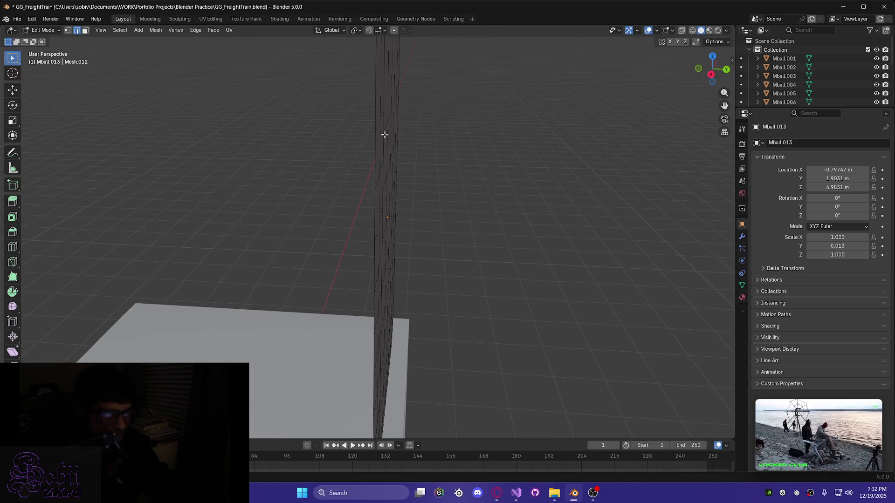
{"action": "mouse_move", "coordinate": [381, 135]}
{"action": "middle_mouse_down"}
{"action": "mouse_move", "coordinate": [376, 144]}
{"action": "mouse_move", "coordinate": [326, 110]}
{"action": "middle_mouse_up"}
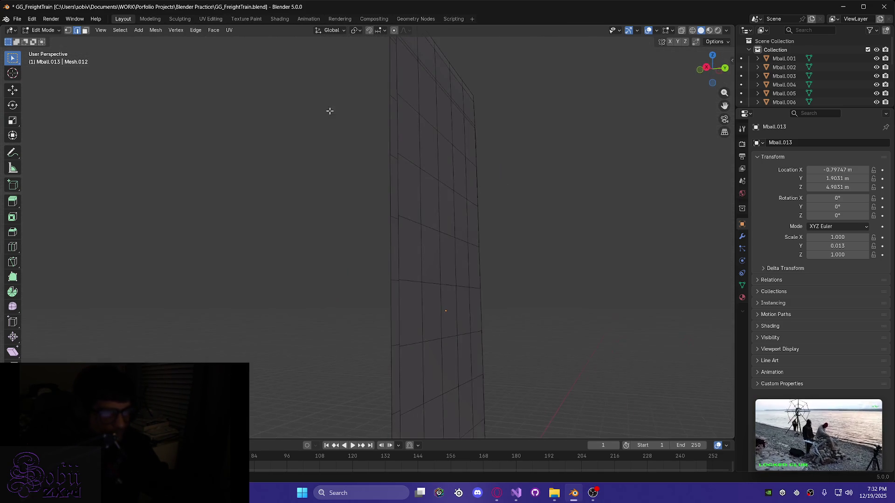
{"action": "key", "text": "super"}
{"action": "key", "text": "super"}
{"action": "left_click", "coordinate": [397, 145], "text": "alt"}
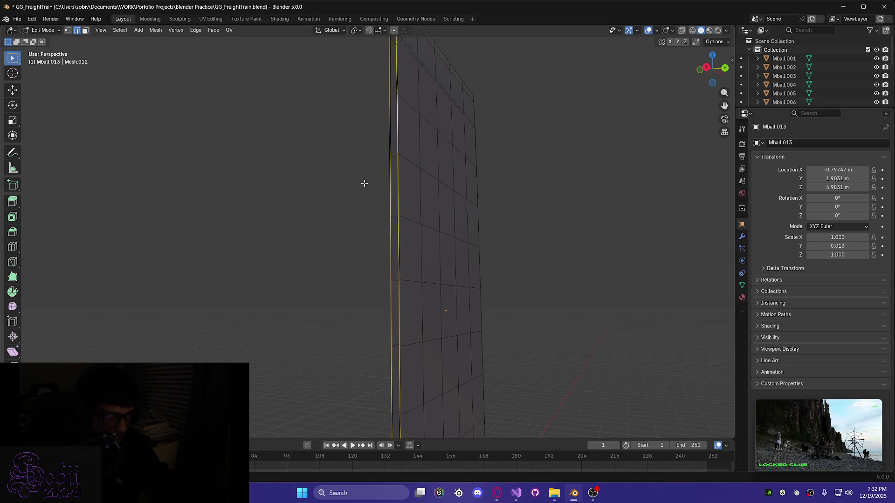
{"action": "scroll", "coordinate": [354, 184], "scroll_direction": "down", "scroll_amount": 5}
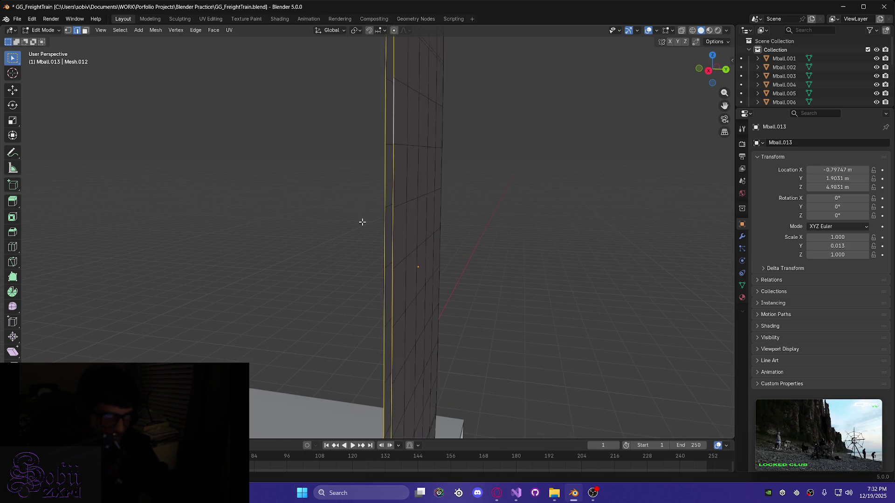
{"action": "mouse_move", "coordinate": [388, 219]}
{"action": "middle_mouse_down"}
{"action": "mouse_move", "coordinate": [386, 132]}
{"action": "mouse_move", "coordinate": [374, 336]}
{"action": "mouse_move", "coordinate": [285, 355]}
{"action": "mouse_move", "coordinate": [382, 346]}
{"action": "mouse_move", "coordinate": [367, 303]}
{"action": "mouse_move", "coordinate": [290, 286]}
{"action": "mouse_move", "coordinate": [298, 294]}
{"action": "mouse_move", "coordinate": [275, 304]}
{"action": "middle_mouse_up"}
{"action": "middle_click_drag", "start_coordinate": [346, 213], "coordinate": [434, 119]}
{"action": "scroll", "coordinate": [434, 119], "scroll_direction": "up", "scroll_amount": 4}
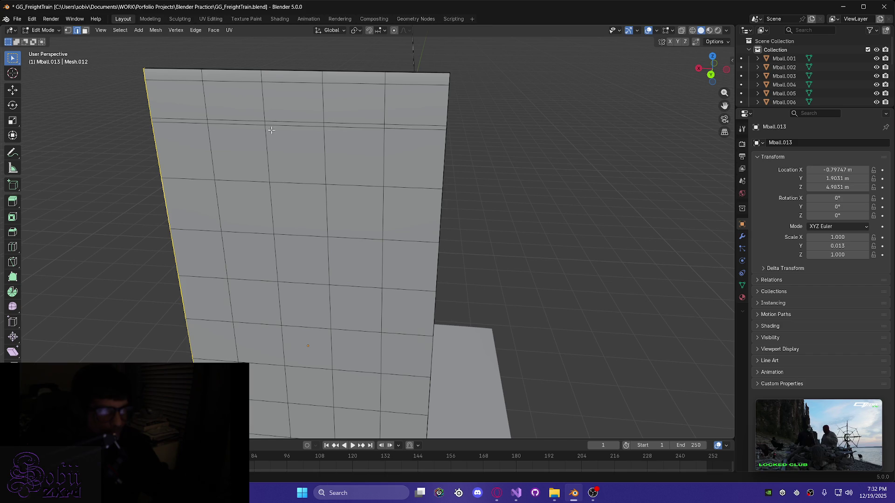
In Face select mode, box-select the upper panel faces and deselect all but the top row
{"action": "left_click", "coordinate": [86, 31]}
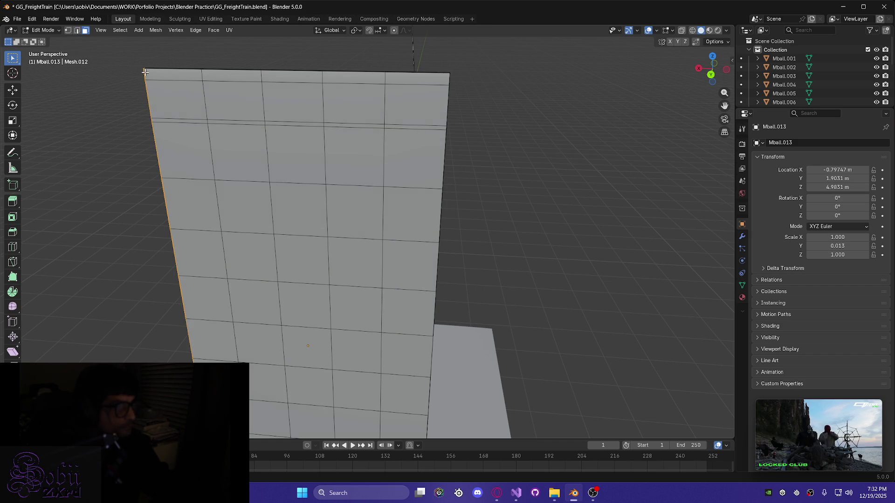
{"action": "left_click", "coordinate": [105, 103]}
{"action": "mouse_move", "coordinate": [148, 69]}
{"action": "left_mouse_down"}
{"action": "mouse_move", "coordinate": [207, 132]}
{"action": "mouse_move", "coordinate": [387, 192]}
{"action": "mouse_move", "coordinate": [453, 189]}
{"action": "left_mouse_up"}
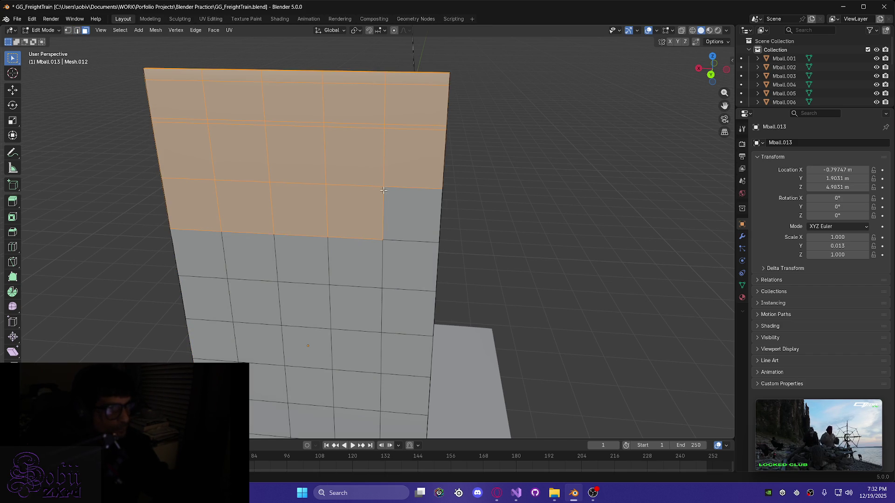
{"action": "left_click", "coordinate": [289, 203], "text": "shift"}
{"action": "left_click", "coordinate": [234, 200], "text": "shift"}
{"action": "left_click", "coordinate": [199, 197], "text": "shift"}
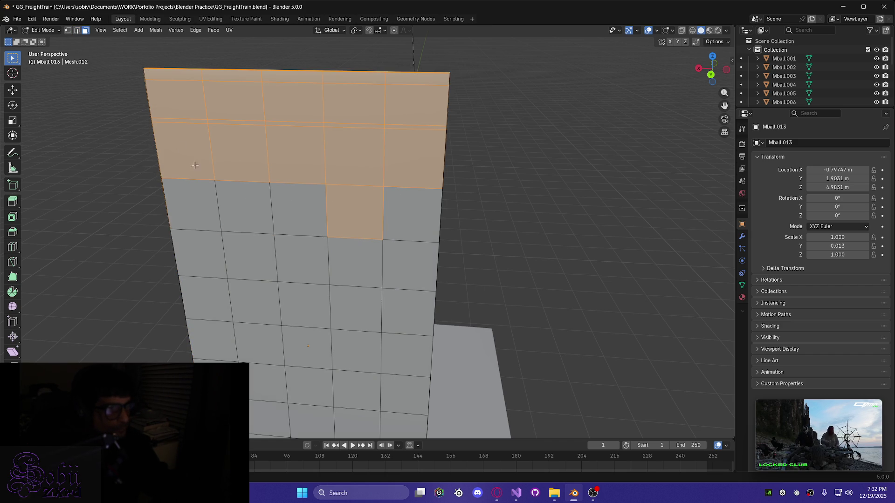
{"action": "left_click", "coordinate": [174, 148], "text": "shift"}
{"action": "left_click", "coordinate": [238, 154], "text": "shift"}
{"action": "left_click", "coordinate": [298, 159], "text": "shift"}
{"action": "left_click", "coordinate": [382, 177], "text": "shift"}
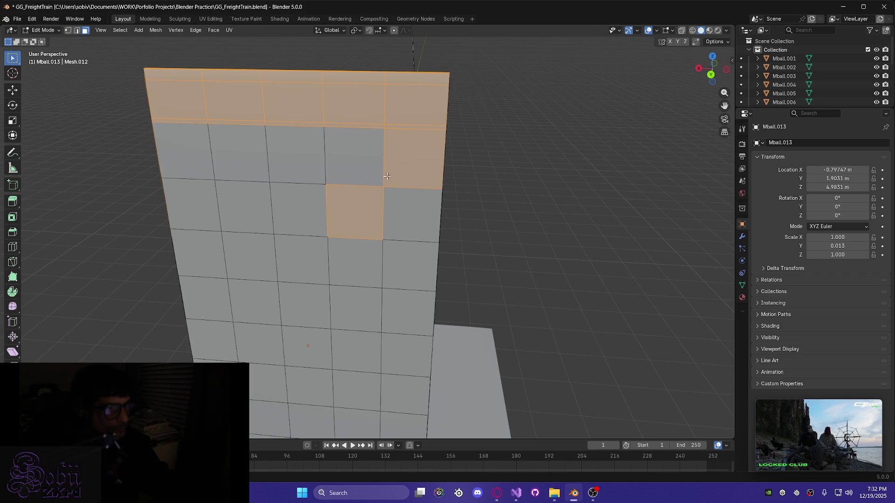
{"action": "left_click", "coordinate": [366, 208], "text": "shift"}
{"action": "left_click", "coordinate": [425, 164], "text": "shift"}
Reselect the whole top row from a face-on view, removing the stray side edge and face
{"action": "mouse_move", "coordinate": [367, 229]}
{"action": "middle_mouse_down"}
{"action": "mouse_move", "coordinate": [212, 216]}
{"action": "mouse_move", "coordinate": [309, 125]}
{"action": "mouse_move", "coordinate": [329, 62]}
{"action": "middle_mouse_up"}
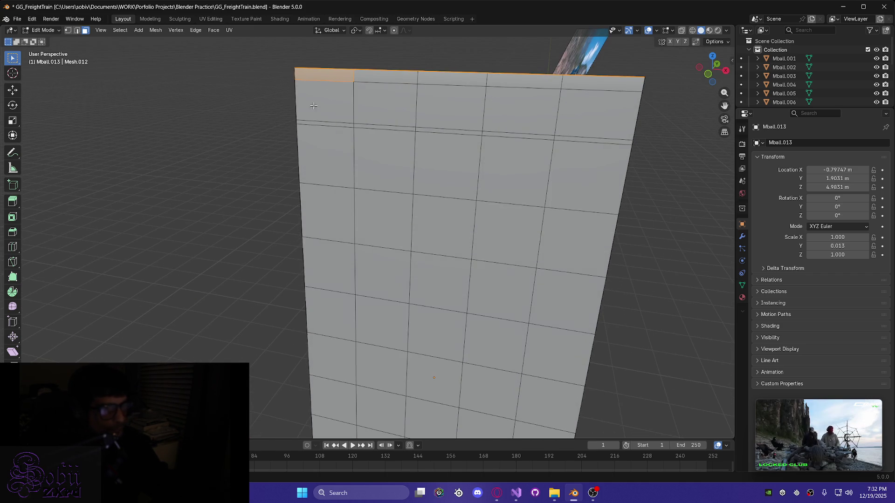
{"action": "mouse_move", "coordinate": [328, 61]}
{"action": "left_mouse_down"}
{"action": "mouse_move", "coordinate": [483, 114]}
{"action": "mouse_move", "coordinate": [554, 124]}
{"action": "left_mouse_up"}
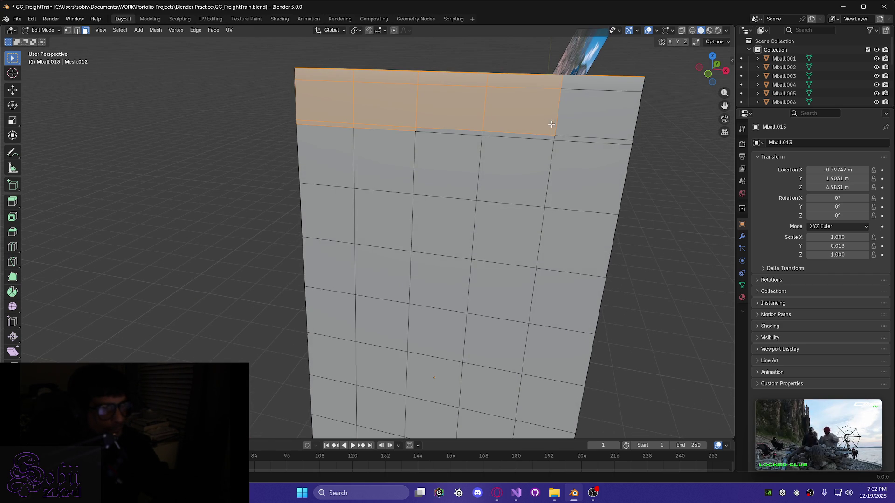
{"action": "middle_click_drag", "start_coordinate": [490, 128], "coordinate": [485, 108]}
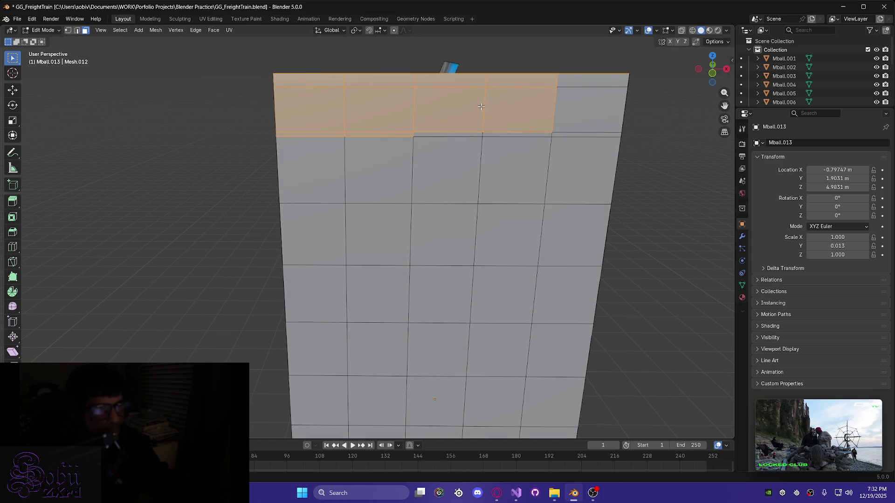
{"action": "mouse_move", "coordinate": [444, 63]}
{"action": "left_mouse_down"}
{"action": "mouse_move", "coordinate": [477, 117]}
{"action": "mouse_move", "coordinate": [604, 135]}
{"action": "left_mouse_up"}
{"action": "mouse_move", "coordinate": [604, 135]}
{"action": "middle_mouse_down"}
{"action": "mouse_move", "coordinate": [480, 124]}
{"action": "mouse_move", "coordinate": [431, 137]}
{"action": "mouse_move", "coordinate": [660, 201]}
{"action": "mouse_move", "coordinate": [454, 208]}
{"action": "mouse_move", "coordinate": [571, 215]}
{"action": "middle_mouse_up"}
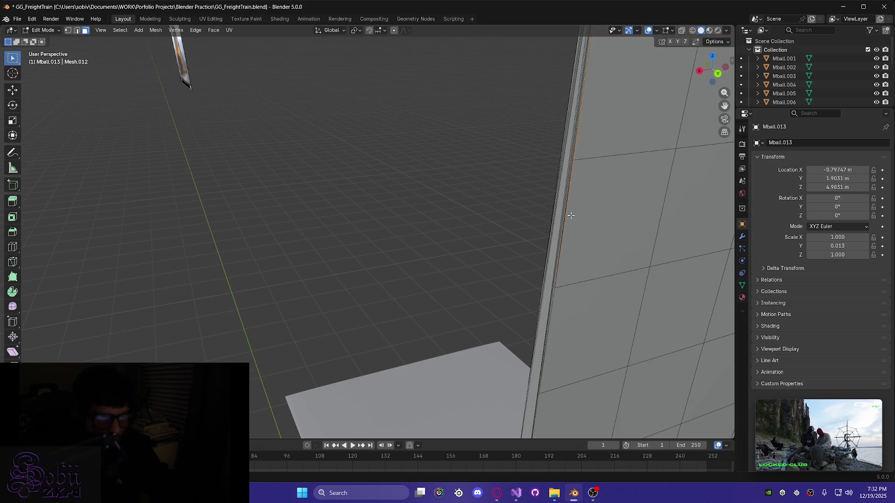
{"action": "left_click", "coordinate": [571, 172]}
{"action": "scroll", "coordinate": [578, 145], "scroll_direction": "up", "scroll_amount": 2}
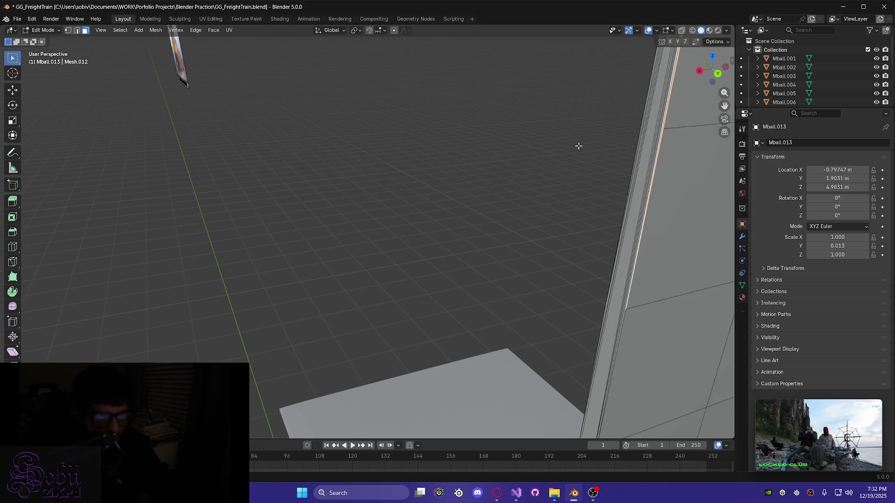
{"action": "middle_click_drag", "start_coordinate": [638, 177], "coordinate": [17, 171]}
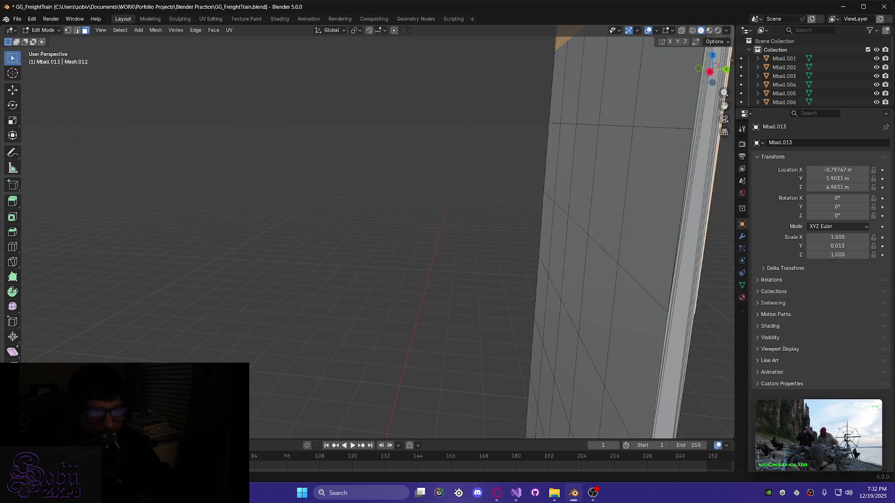
{"action": "mouse_move", "coordinate": [674, 239]}
{"action": "middle_mouse_down"}
{"action": "mouse_move", "coordinate": [487, 254]}
{"action": "mouse_move", "coordinate": [446, 167]}
{"action": "middle_mouse_up"}
{"action": "left_click", "coordinate": [444, 160], "text": "shift"}
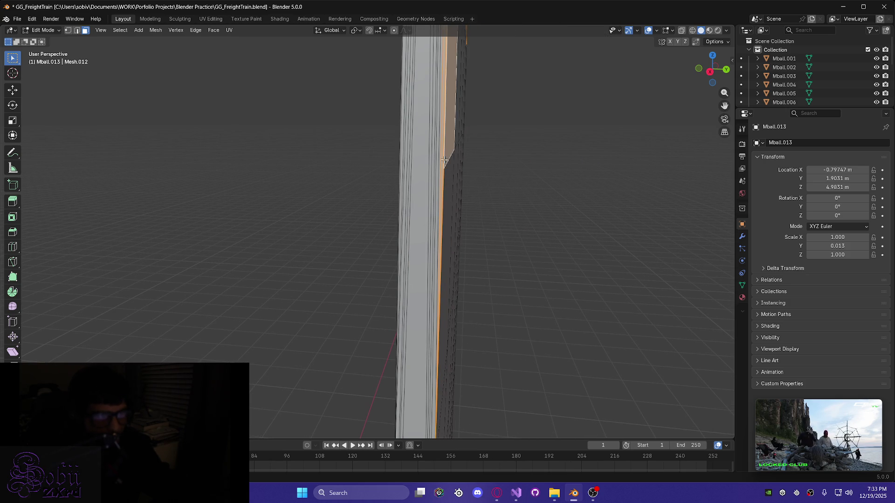
{"action": "left_click", "coordinate": [442, 166], "text": "shift"}
{"action": "left_click", "coordinate": [441, 169], "text": "shift"}
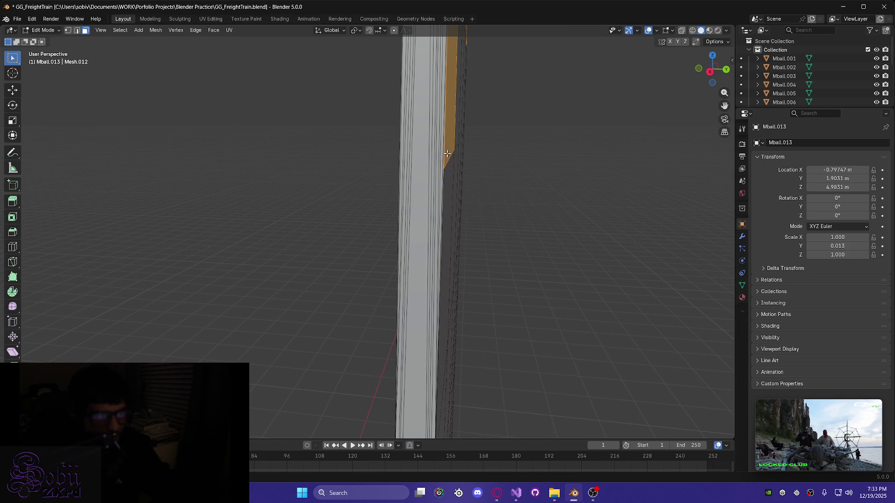
{"action": "left_click", "coordinate": [447, 154], "text": "shift"}
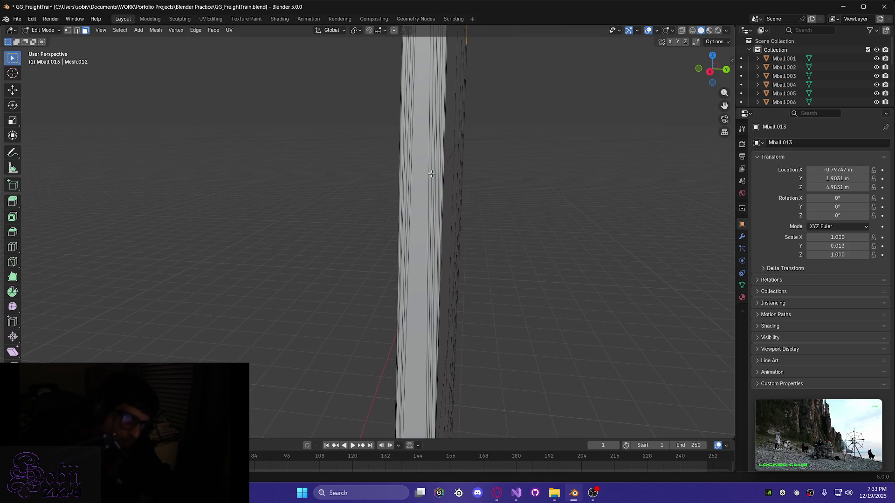
Delete the selected top row of panel faces with X > Faces
{"action": "mouse_move", "coordinate": [421, 161]}
{"action": "middle_mouse_down"}
{"action": "mouse_move", "coordinate": [378, 349]}
{"action": "mouse_move", "coordinate": [451, 285]}
{"action": "mouse_move", "coordinate": [498, 332]}
{"action": "middle_mouse_up"}
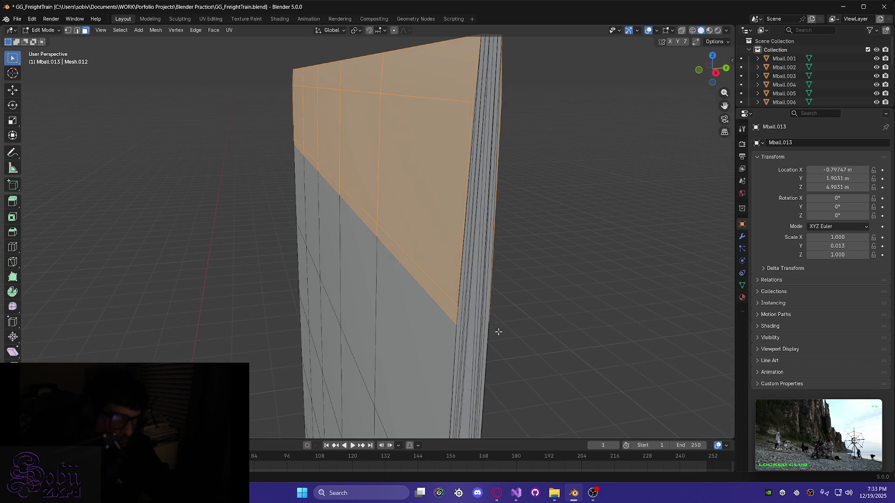
{"action": "mouse_move", "coordinate": [513, 267]}
{"action": "middle_mouse_down"}
{"action": "mouse_move", "coordinate": [393, 260]}
{"action": "mouse_move", "coordinate": [574, 269]}
{"action": "middle_mouse_up"}
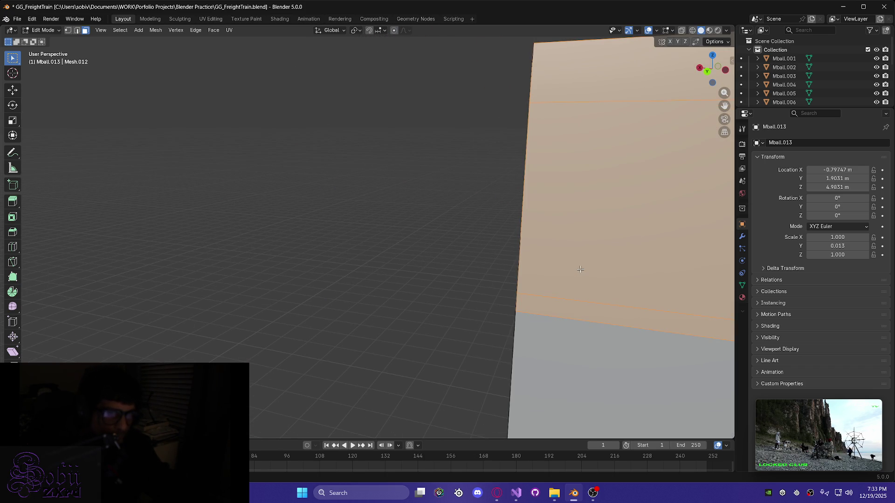
{"action": "scroll", "coordinate": [580, 269], "scroll_direction": "down", "scroll_amount": 3}
{"action": "middle_click_drag", "start_coordinate": [603, 298], "coordinate": [261, 275], "text": "shift"}
{"action": "mouse_move", "coordinate": [483, 283]}
{"action": "middle_mouse_down"}
{"action": "mouse_move", "coordinate": [420, 293]}
{"action": "mouse_move", "coordinate": [366, 287]}
{"action": "mouse_move", "coordinate": [516, 275]}
{"action": "mouse_move", "coordinate": [586, 299]}
{"action": "mouse_move", "coordinate": [320, 298]}
{"action": "mouse_move", "coordinate": [400, 281]}
{"action": "mouse_move", "coordinate": [490, 247]}
{"action": "mouse_move", "coordinate": [331, 256]}
{"action": "mouse_move", "coordinate": [398, 225]}
{"action": "middle_mouse_up"}
{"action": "key", "text": "x"}
{"action": "left_click", "coordinate": [390, 227]}
Knife-cut across the side strip from the panel's top corner, constrained to the X axis
{"action": "scroll", "coordinate": [325, 217], "scroll_direction": "up", "scroll_amount": 3}
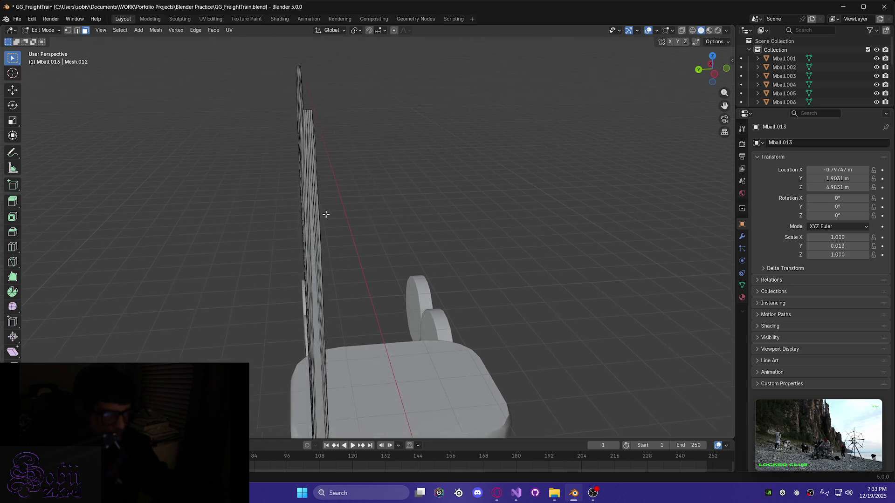
{"action": "mouse_move", "coordinate": [306, 223]}
{"action": "middle_mouse_down", "text": "shift"}
{"action": "mouse_move", "coordinate": [232, 236]}
{"action": "mouse_move", "coordinate": [289, 201]}
{"action": "mouse_move", "coordinate": [331, 191]}
{"action": "mouse_move", "coordinate": [318, 192]}
{"action": "middle_mouse_up", "text": "shift"}
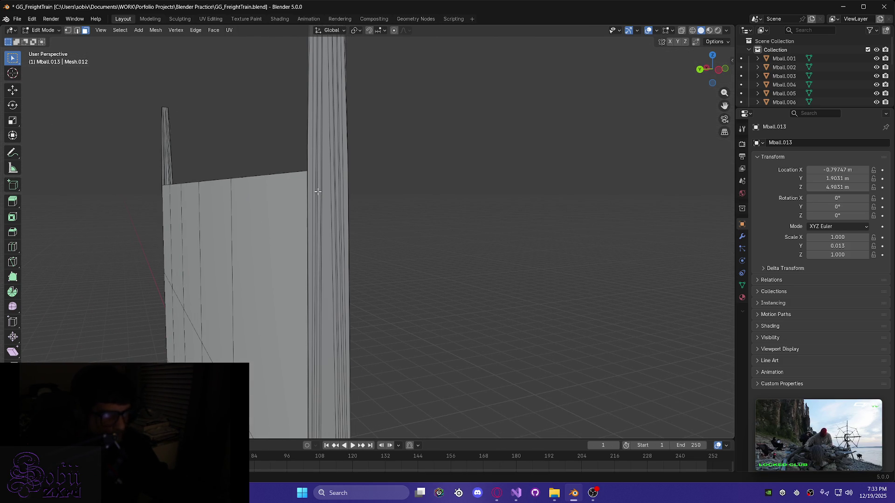
{"action": "key", "text": "k"}
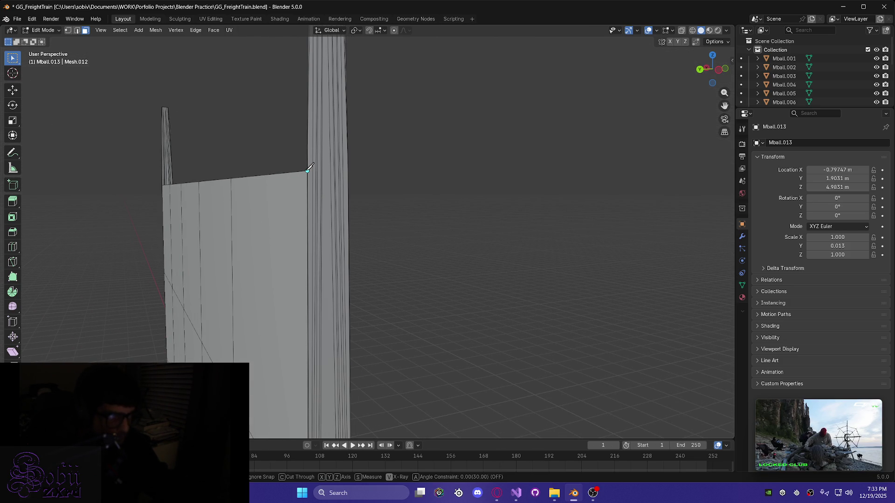
{"action": "left_click", "coordinate": [308, 171]}
{"action": "key", "text": "x"}
{"action": "left_click", "coordinate": [348, 171]}
{"action": "key", "text": "Return"}
Delete the strip faces above the cut and the short leftover edge at its top
{"action": "mouse_move", "coordinate": [312, 198]}
{"action": "middle_mouse_down"}
{"action": "mouse_move", "coordinate": [273, 200]}
{"action": "mouse_move", "coordinate": [200, 71]}
{"action": "middle_mouse_up"}
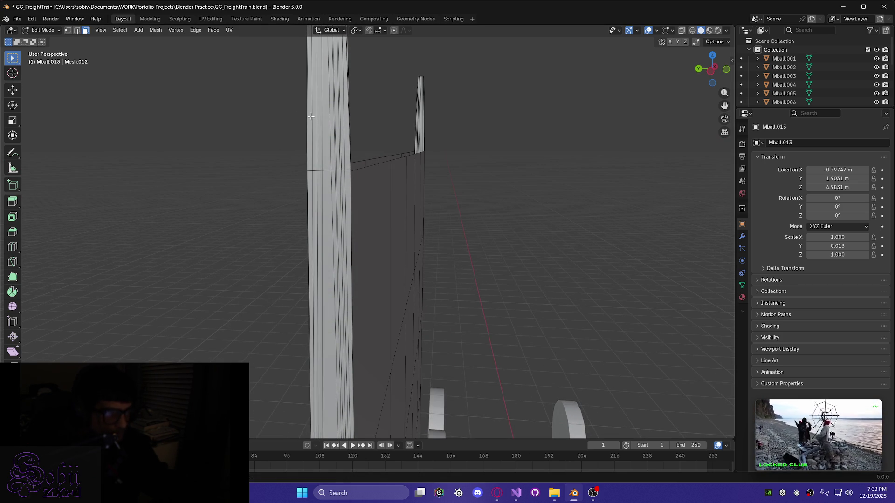
{"action": "left_click_drag", "start_coordinate": [333, 112], "coordinate": [375, 151]}
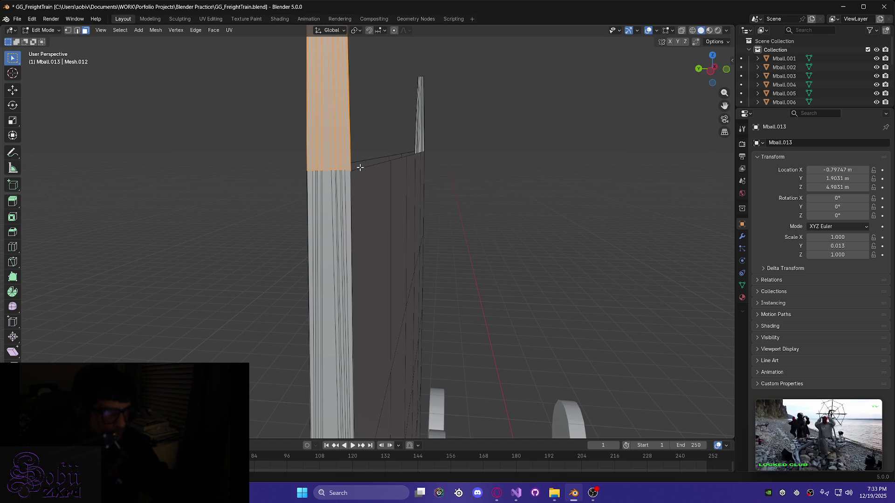
{"action": "key", "text": "x"}
{"action": "left_click", "coordinate": [344, 176]}
{"action": "middle_click_drag", "start_coordinate": [365, 179], "coordinate": [285, 160]}
{"action": "left_click", "coordinate": [282, 159]}
{"action": "key", "text": "x"}
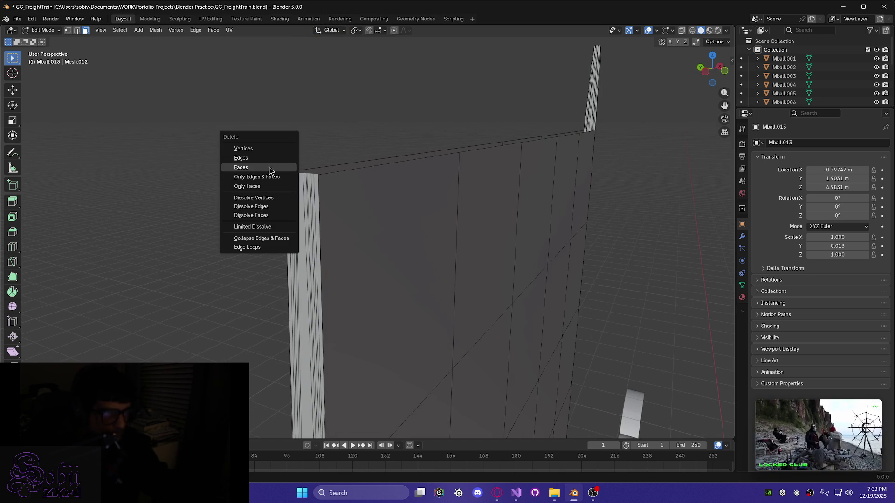
{"action": "left_click", "coordinate": [269, 169]}
{"action": "mouse_move", "coordinate": [262, 189]}
{"action": "middle_mouse_down"}
{"action": "mouse_move", "coordinate": [223, 191]}
{"action": "mouse_move", "coordinate": [351, 172]}
{"action": "middle_mouse_up"}
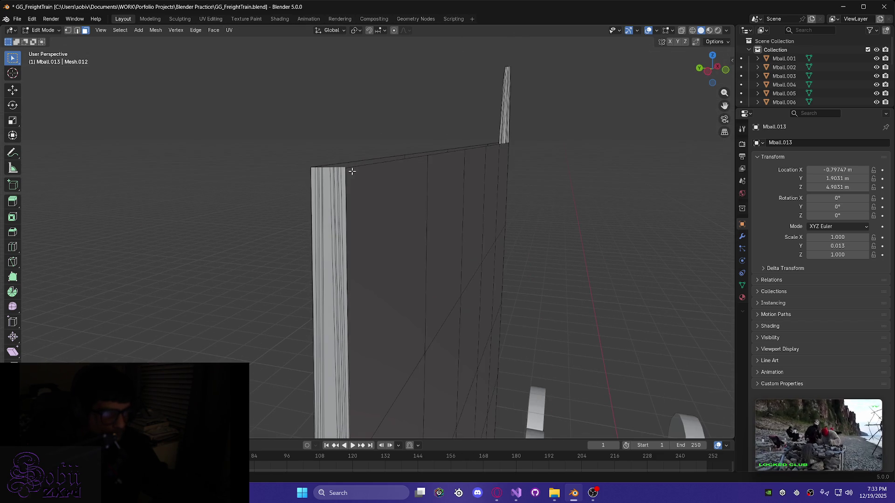
{"action": "mouse_move", "coordinate": [577, 181]}
{"action": "middle_mouse_down", "text": "shift"}
{"action": "mouse_move", "coordinate": [210, 220]}
{"action": "mouse_move", "coordinate": [575, 223]}
{"action": "mouse_move", "coordinate": [180, 222]}
{"action": "mouse_move", "coordinate": [503, 216]}
{"action": "mouse_move", "coordinate": [569, 228]}
{"action": "mouse_move", "coordinate": [374, 220]}
{"action": "mouse_move", "coordinate": [330, 186]}
{"action": "mouse_move", "coordinate": [309, 133]}
{"action": "middle_mouse_up", "text": "shift"}
{"action": "middle_click_drag", "start_coordinate": [288, 92], "coordinate": [268, 218], "text": "shift"}
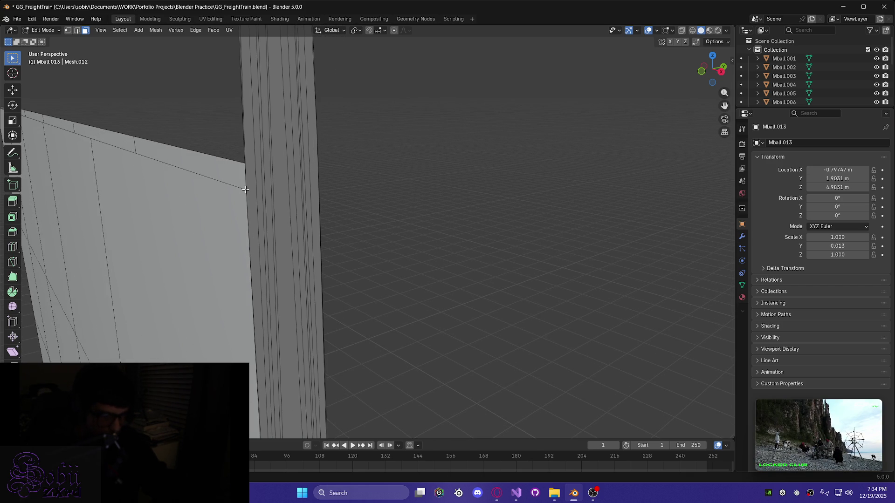
Knife-cut across the other strip from the panel's corner vertex, constrained to the Y axis
{"action": "key", "text": "k"}
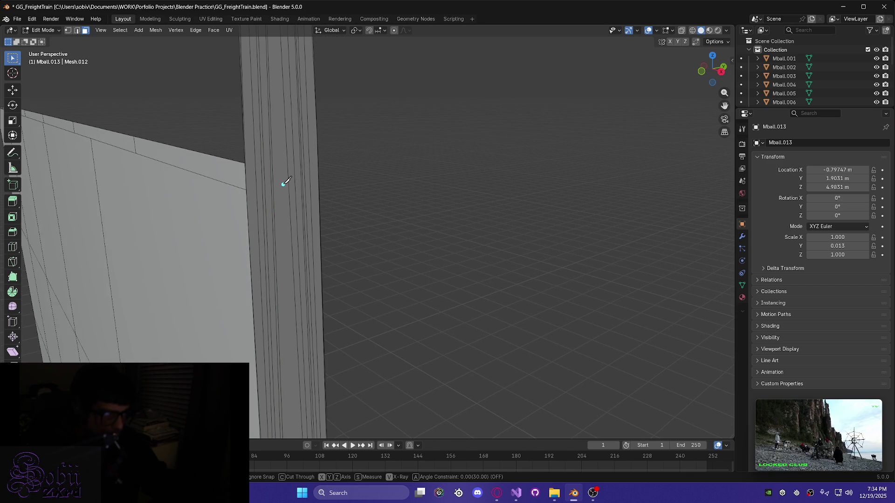
{"action": "left_click", "coordinate": [251, 188]}
{"action": "key", "text": "x"}
{"action": "key", "text": "y"}
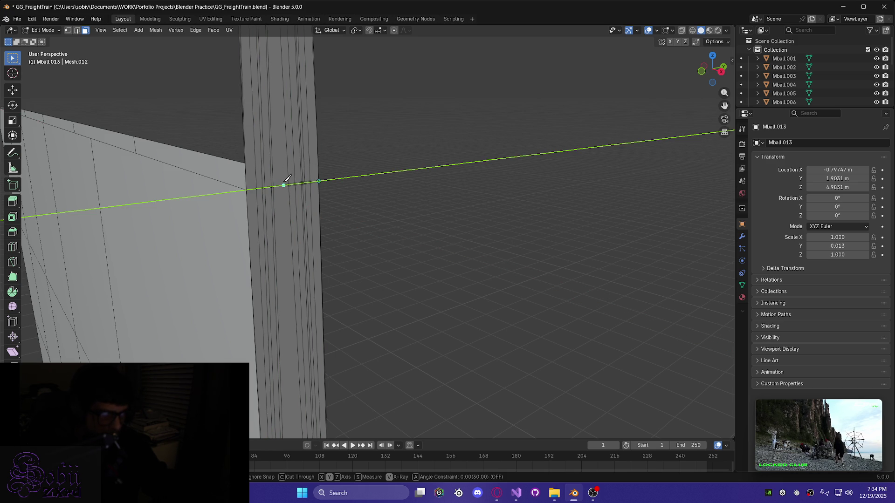
{"action": "key", "text": "Return"}
Delete the strip faces above the new cut and the stray vertical edge above the corner
{"action": "mouse_move", "coordinate": [271, 184]}
{"action": "middle_mouse_down"}
{"action": "mouse_move", "coordinate": [194, 186]}
{"action": "mouse_move", "coordinate": [256, 181]}
{"action": "middle_mouse_up"}
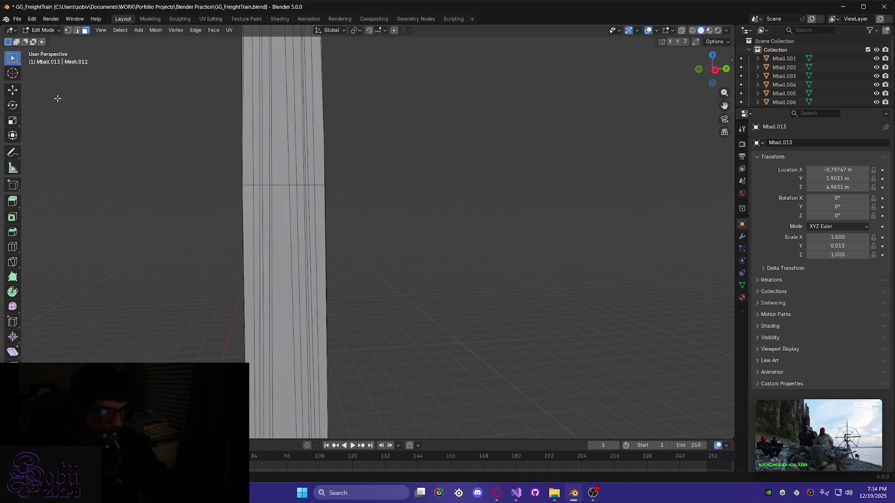
{"action": "mouse_move", "coordinate": [222, 95]}
{"action": "left_mouse_down"}
{"action": "mouse_move", "coordinate": [368, 125]}
{"action": "mouse_move", "coordinate": [389, 149]}
{"action": "left_mouse_up"}
{"action": "mouse_move", "coordinate": [389, 149]}
{"action": "middle_mouse_down"}
{"action": "mouse_move", "coordinate": [301, 168]}
{"action": "mouse_move", "coordinate": [329, 144]}
{"action": "middle_mouse_up"}
{"action": "key", "text": "x"}
{"action": "left_click", "coordinate": [273, 157]}
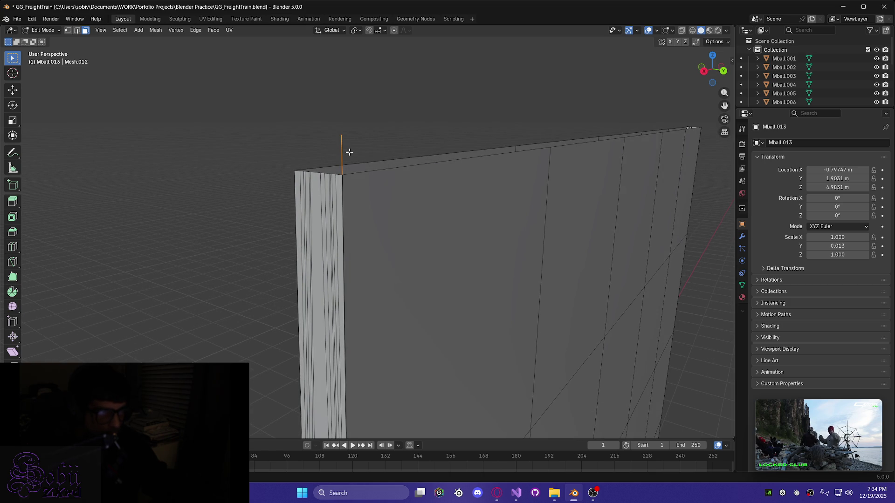
{"action": "key", "text": "x"}
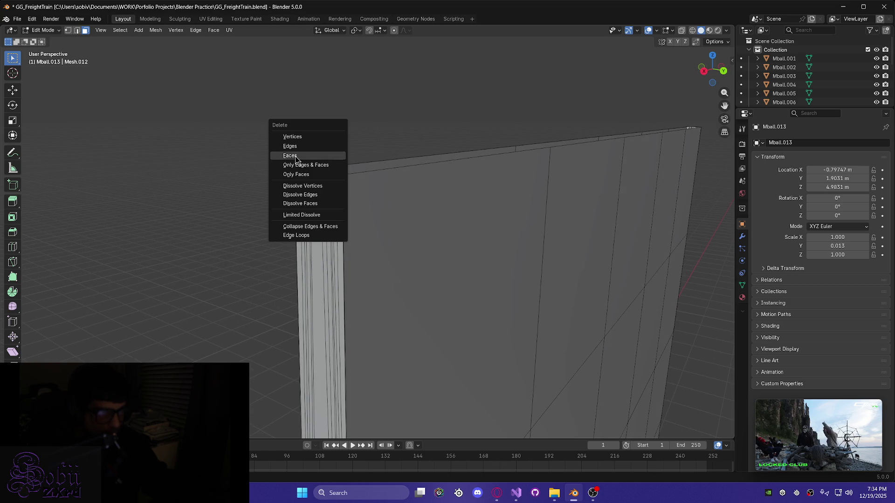
{"action": "left_click", "coordinate": [295, 153]}
Save GG_FreightTrain.blend and switch to edge select mode
{"action": "mouse_move", "coordinate": [309, 184]}
{"action": "middle_mouse_down"}
{"action": "mouse_move", "coordinate": [373, 189]}
{"action": "mouse_move", "coordinate": [376, 177]}
{"action": "mouse_move", "coordinate": [398, 186]}
{"action": "mouse_move", "coordinate": [336, 181]}
{"action": "middle_mouse_up"}
{"action": "mouse_move", "coordinate": [256, 177]}
{"action": "middle_mouse_down"}
{"action": "mouse_move", "coordinate": [399, 198]}
{"action": "mouse_move", "coordinate": [448, 195]}
{"action": "middle_mouse_up"}
{"action": "key", "text": "ctrl+s"}
{"action": "mouse_move", "coordinate": [334, 216]}
{"action": "middle_mouse_down"}
{"action": "mouse_move", "coordinate": [342, 258]}
{"action": "mouse_move", "coordinate": [351, 205]}
{"action": "middle_mouse_up"}
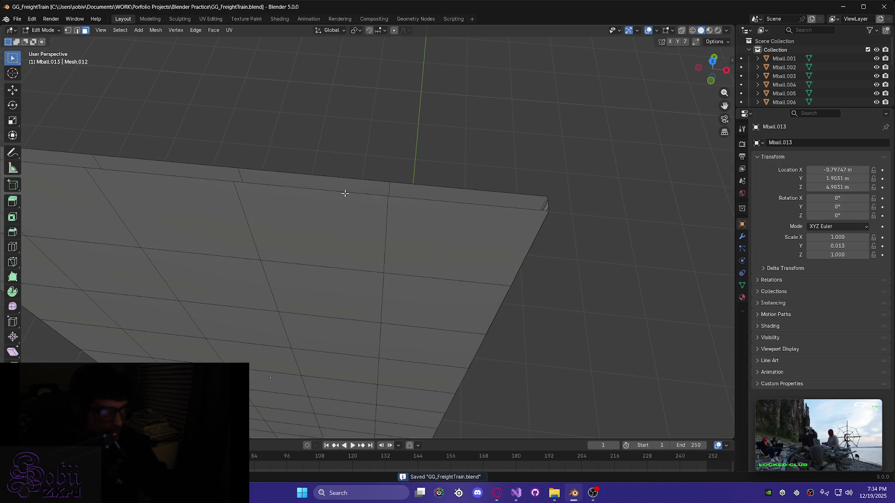
{"action": "key", "text": "2"}
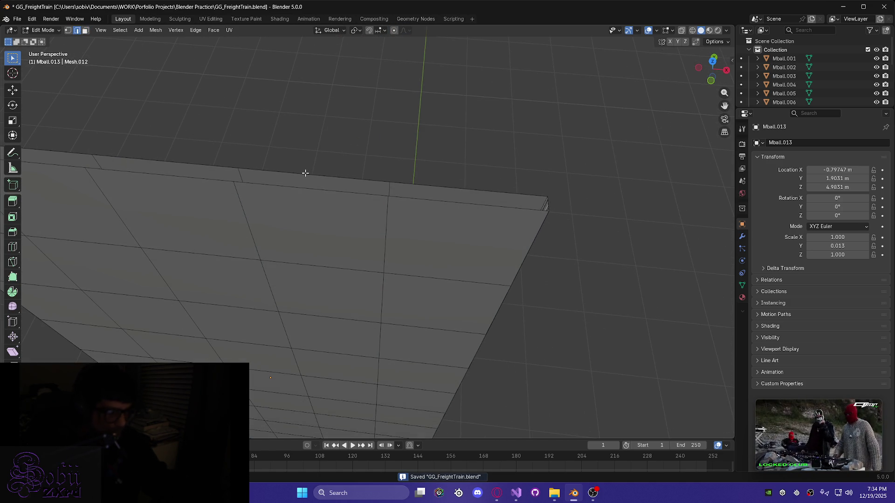
Select the edge loop and thickness strip along the wall's top, then bring the gridded plane into view
{"action": "left_click", "coordinate": [314, 189], "text": "alt"}
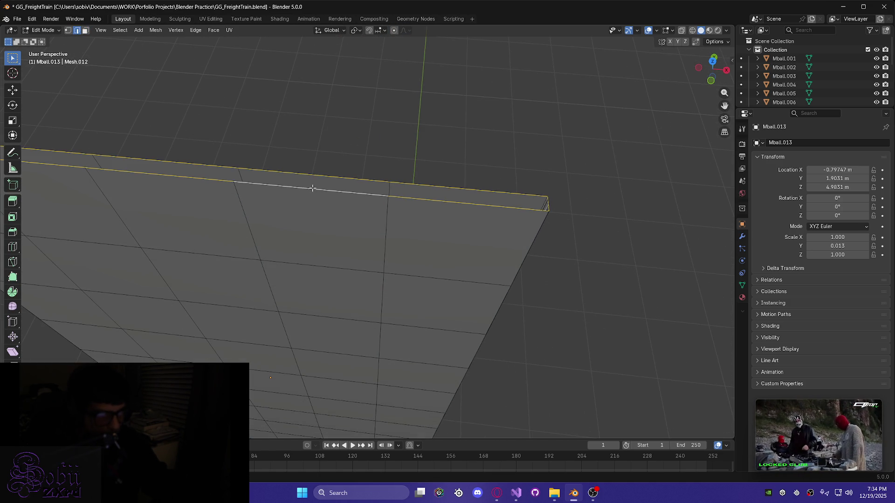
{"action": "left_click", "coordinate": [313, 189], "text": "alt+shift"}
{"action": "mouse_move", "coordinate": [317, 190]}
{"action": "middle_mouse_down"}
{"action": "mouse_move", "coordinate": [336, 201]}
{"action": "mouse_move", "coordinate": [307, 234]}
{"action": "mouse_move", "coordinate": [322, 303]}
{"action": "mouse_move", "coordinate": [373, 271]}
{"action": "mouse_move", "coordinate": [460, 239]}
{"action": "mouse_move", "coordinate": [354, 338]}
{"action": "mouse_move", "coordinate": [409, 191]}
{"action": "mouse_move", "coordinate": [369, 214]}
{"action": "mouse_move", "coordinate": [231, 212]}
{"action": "mouse_move", "coordinate": [288, 256]}
{"action": "middle_mouse_up"}
{"action": "scroll", "coordinate": [383, 299], "scroll_direction": "up", "scroll_amount": 3}
{"action": "mouse_move", "coordinate": [394, 300]}
{"action": "middle_mouse_down"}
{"action": "mouse_move", "coordinate": [409, 265]}
{"action": "mouse_move", "coordinate": [425, 278]}
{"action": "mouse_move", "coordinate": [603, 288]}
{"action": "mouse_move", "coordinate": [584, 286]}
{"action": "mouse_move", "coordinate": [603, 262]}
{"action": "mouse_move", "coordinate": [597, 284]}
{"action": "middle_mouse_up"}
{"action": "scroll", "coordinate": [570, 278], "scroll_direction": "up", "scroll_amount": 2}
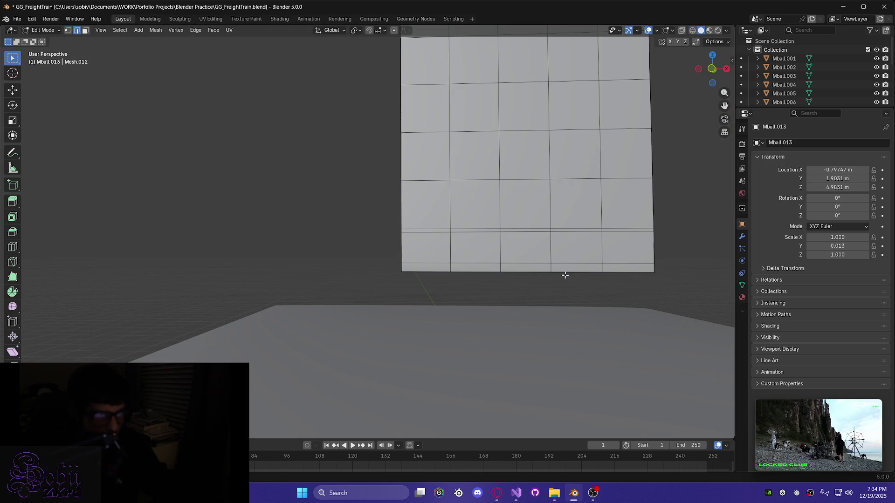
{"action": "middle_click_drag", "start_coordinate": [517, 264], "coordinate": [503, 262]}
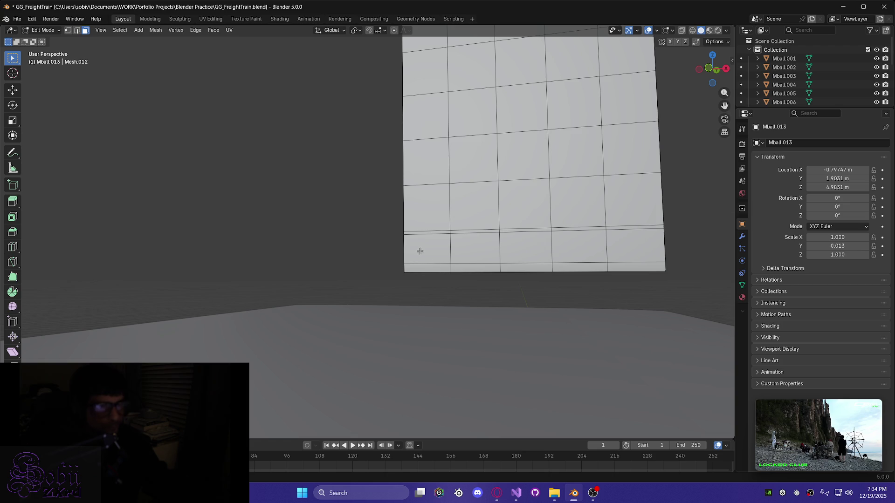
{"action": "middle_click_drag", "start_coordinate": [461, 273], "coordinate": [511, 282]}
{"action": "scroll", "coordinate": [462, 304], "scroll_direction": "up", "scroll_amount": 4}
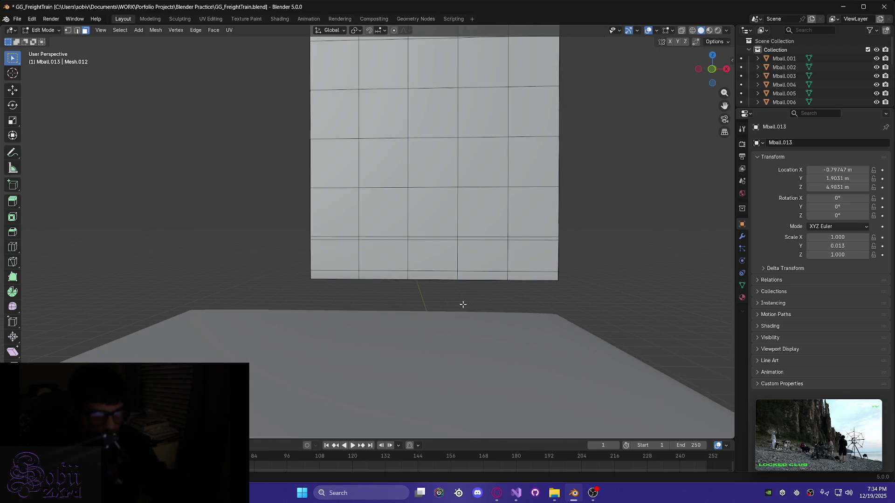
{"action": "middle_click_drag", "start_coordinate": [481, 313], "coordinate": [413, 295], "text": "shift"}
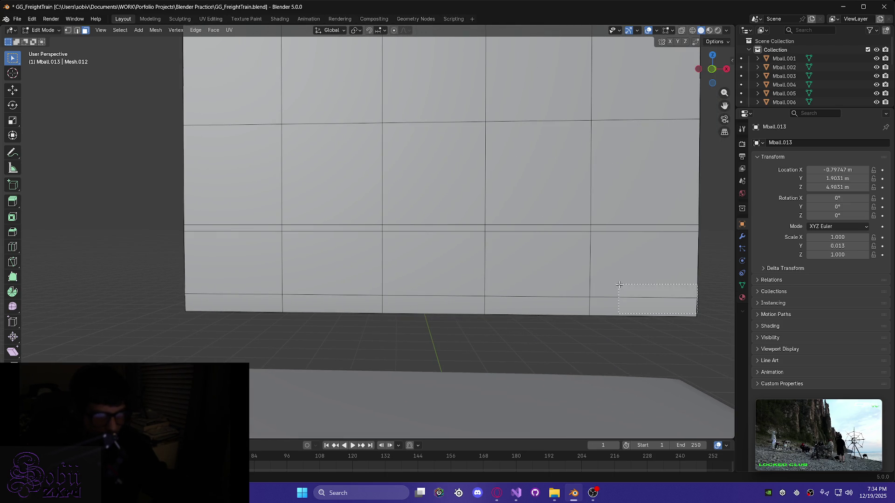
Box-select the lower row of wall faces and deselect the stray upper-left face
{"action": "left_click_drag", "start_coordinate": [181, 227], "coordinate": [182, 227]}
{"action": "middle_click_drag", "start_coordinate": [210, 236], "coordinate": [330, 314]}
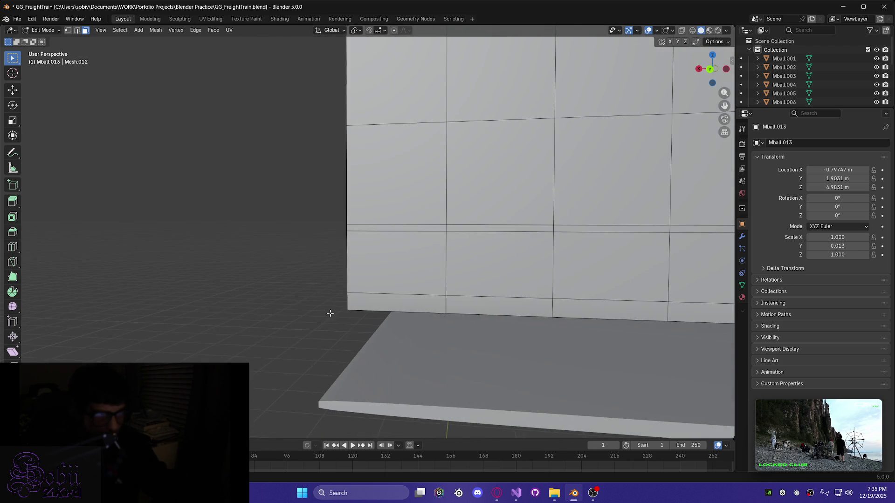
{"action": "middle_click_drag", "start_coordinate": [559, 334], "coordinate": [389, 309], "text": "shift"}
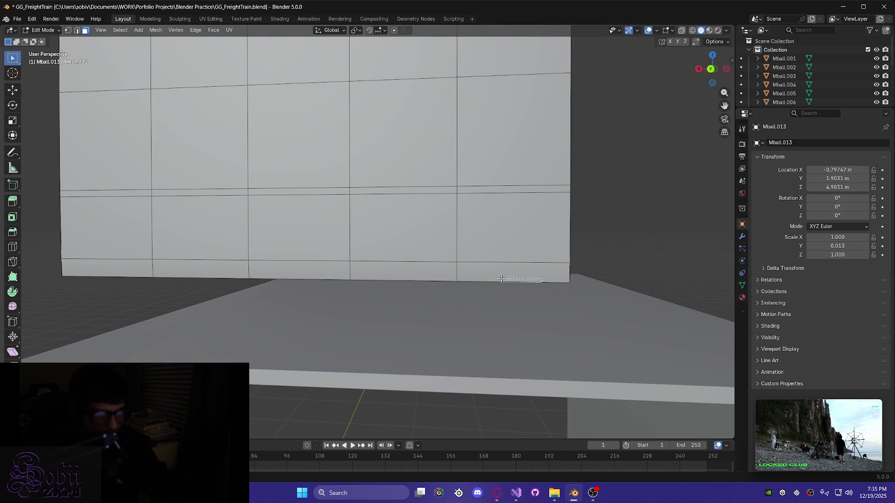
{"action": "left_click_drag", "start_coordinate": [88, 195], "coordinate": [82, 191]}
{"action": "left_click", "coordinate": [184, 173], "text": "shift"}
{"action": "mouse_move", "coordinate": [184, 174]}
{"action": "middle_mouse_down"}
{"action": "mouse_move", "coordinate": [309, 240]}
{"action": "mouse_move", "coordinate": [316, 234]}
{"action": "middle_mouse_up"}
{"action": "mouse_move", "coordinate": [130, 204]}
{"action": "middle_mouse_down"}
{"action": "mouse_move", "coordinate": [236, 240]}
{"action": "mouse_move", "coordinate": [286, 288]}
{"action": "middle_mouse_up"}
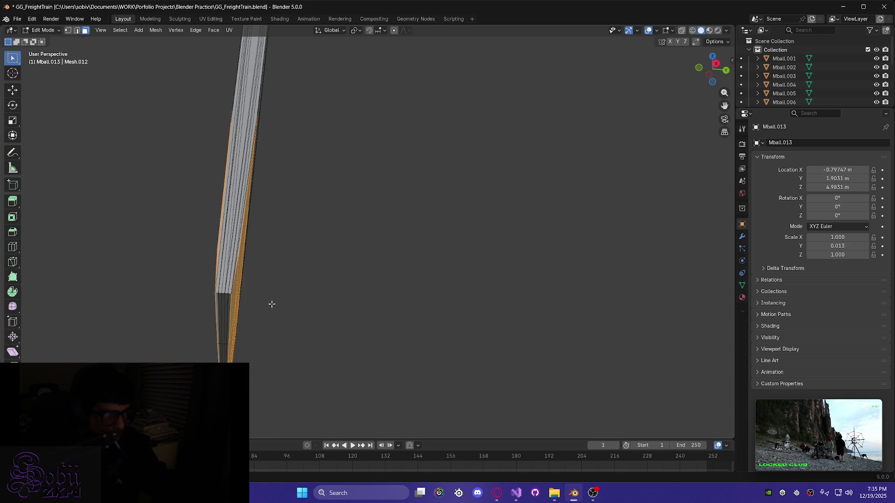
{"action": "mouse_move", "coordinate": [256, 324]}
{"action": "middle_mouse_down"}
{"action": "mouse_move", "coordinate": [305, 294]}
{"action": "mouse_move", "coordinate": [385, 326]}
{"action": "mouse_move", "coordinate": [259, 305]}
{"action": "mouse_move", "coordinate": [254, 294]}
{"action": "middle_mouse_up"}
{"action": "scroll", "coordinate": [275, 311], "scroll_direction": "up", "scroll_amount": 3}
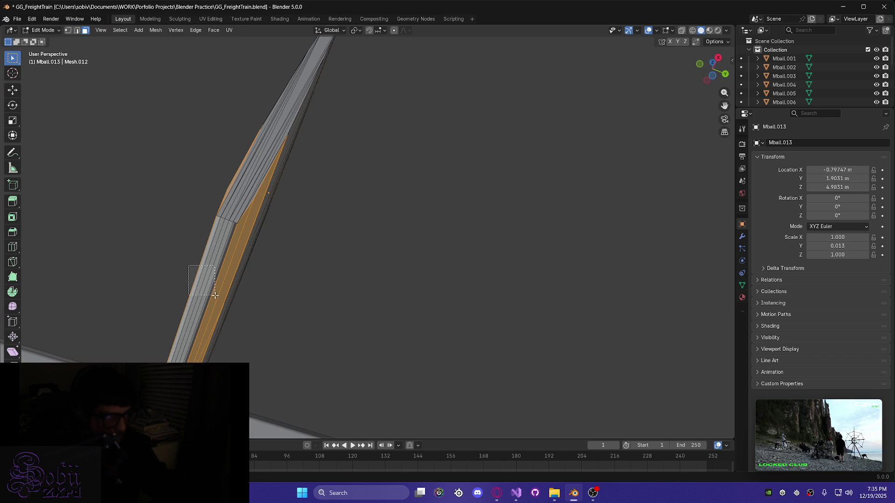
Add the grey strip faces to the selection and deselect a thin vertical strip of faces
{"action": "left_click_drag", "start_coordinate": [213, 293], "coordinate": [211, 297], "text": "shift"}
{"action": "mouse_move", "coordinate": [210, 297]}
{"action": "middle_mouse_down"}
{"action": "mouse_move", "coordinate": [205, 303]}
{"action": "mouse_move", "coordinate": [225, 309]}
{"action": "mouse_move", "coordinate": [198, 339]}
{"action": "mouse_move", "coordinate": [194, 221]}
{"action": "middle_mouse_up"}
{"action": "mouse_move", "coordinate": [134, 231]}
{"action": "middle_mouse_down"}
{"action": "mouse_move", "coordinate": [158, 264]}
{"action": "mouse_move", "coordinate": [172, 265]}
{"action": "middle_mouse_up"}
{"action": "left_click", "coordinate": [140, 261], "text": "alt+shift"}
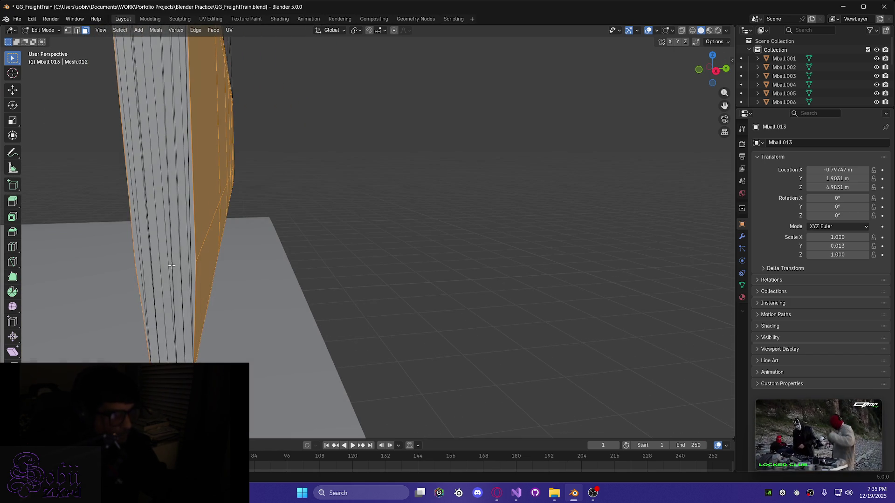
{"action": "scroll", "coordinate": [370, 223], "scroll_direction": "down", "scroll_amount": 5}
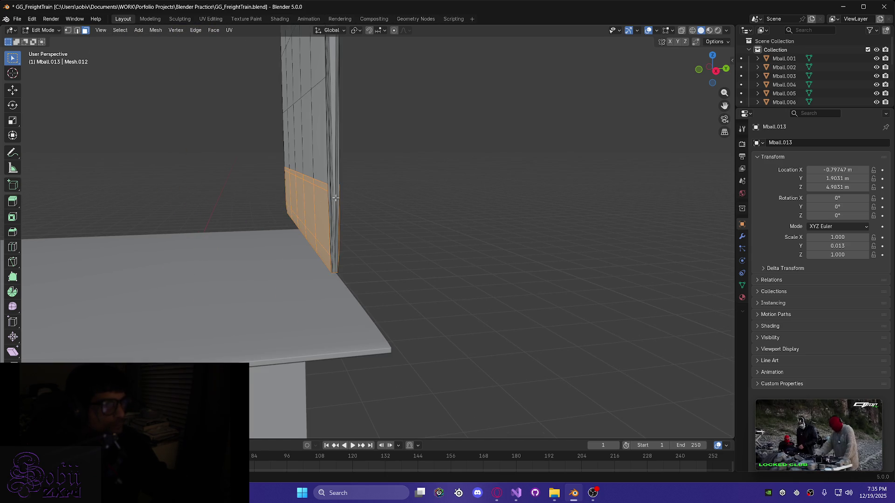
Check the wall edge-on from the other side and box-select the upper wall faces
{"action": "mouse_move", "coordinate": [370, 223]}
{"action": "middle_mouse_down"}
{"action": "mouse_move", "coordinate": [120, 230]}
{"action": "mouse_move", "coordinate": [163, 228]}
{"action": "mouse_move", "coordinate": [530, 303]}
{"action": "middle_mouse_up"}
{"action": "scroll", "coordinate": [400, 296], "scroll_direction": "up", "scroll_amount": 3}
{"action": "scroll", "coordinate": [321, 268], "scroll_direction": "up", "scroll_amount": 2}
{"action": "mouse_move", "coordinate": [276, 283]}
{"action": "middle_mouse_down"}
{"action": "mouse_move", "coordinate": [300, 259]}
{"action": "mouse_move", "coordinate": [286, 261]}
{"action": "mouse_move", "coordinate": [286, 253]}
{"action": "mouse_move", "coordinate": [312, 226]}
{"action": "mouse_move", "coordinate": [287, 196]}
{"action": "mouse_move", "coordinate": [292, 89]}
{"action": "middle_mouse_up"}
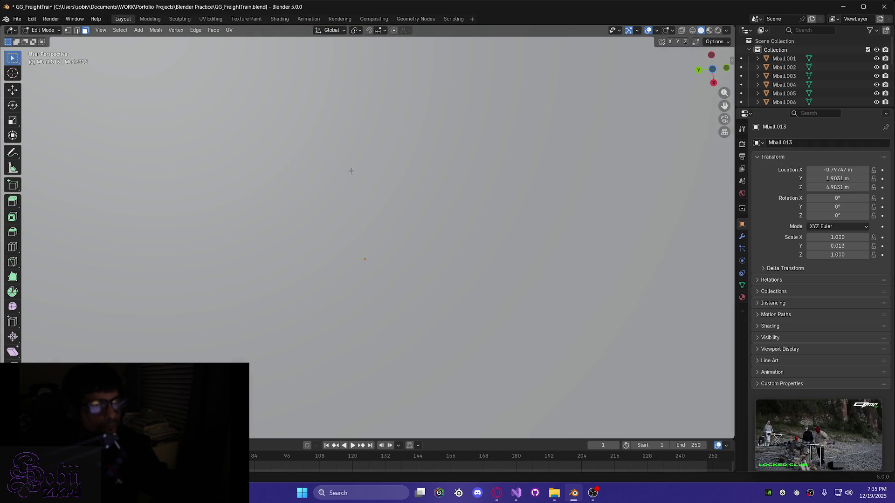
{"action": "scroll", "coordinate": [360, 168], "scroll_direction": "down", "scroll_amount": 3}
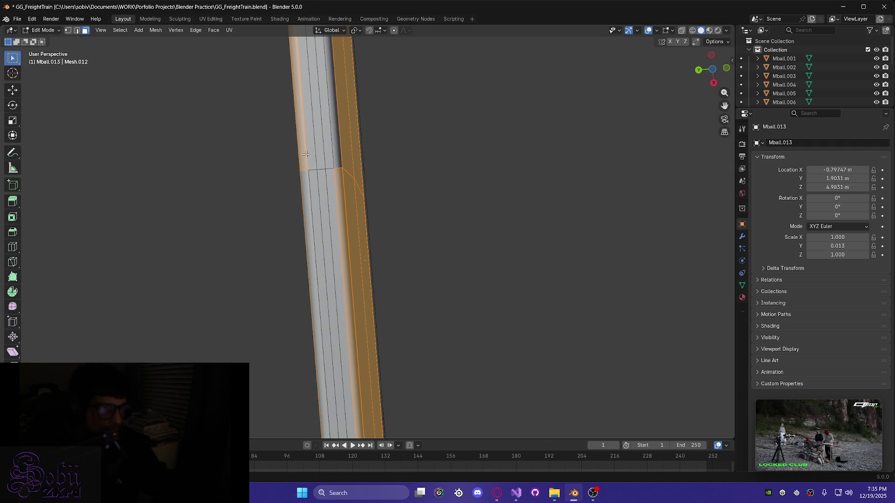
{"action": "left_click_drag", "start_coordinate": [335, 144], "coordinate": [334, 183]}
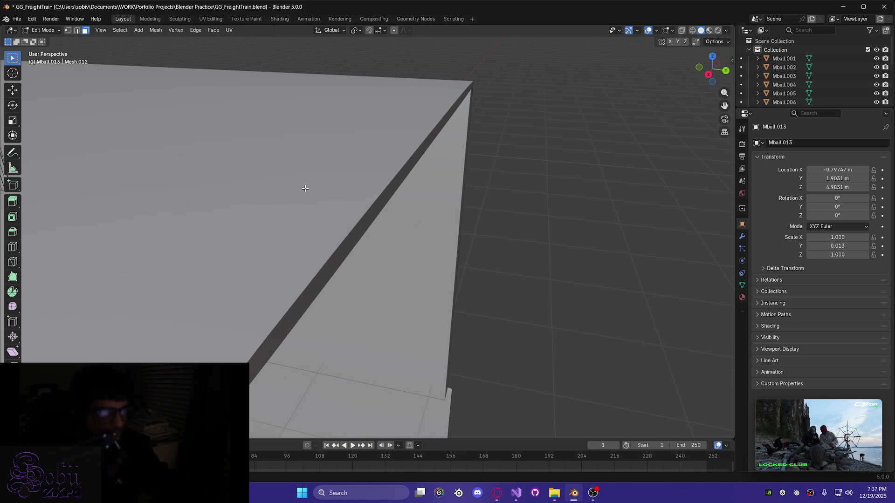
Angle the view on the wall edge and try a knife cut, then cancel it
{"action": "middle_click_drag", "start_coordinate": [306, 191], "coordinate": [297, 171]}
{"action": "mouse_move", "coordinate": [251, 128]}
{"action": "middle_mouse_down"}
{"action": "mouse_move", "coordinate": [319, 271]}
{"action": "mouse_move", "coordinate": [305, 190]}
{"action": "mouse_move", "coordinate": [317, 308]}
{"action": "mouse_move", "coordinate": [373, 276]}
{"action": "mouse_move", "coordinate": [387, 314]}
{"action": "mouse_move", "coordinate": [486, 56]}
{"action": "middle_mouse_up"}
{"action": "scroll", "coordinate": [373, 276], "scroll_direction": "up", "scroll_amount": 8}
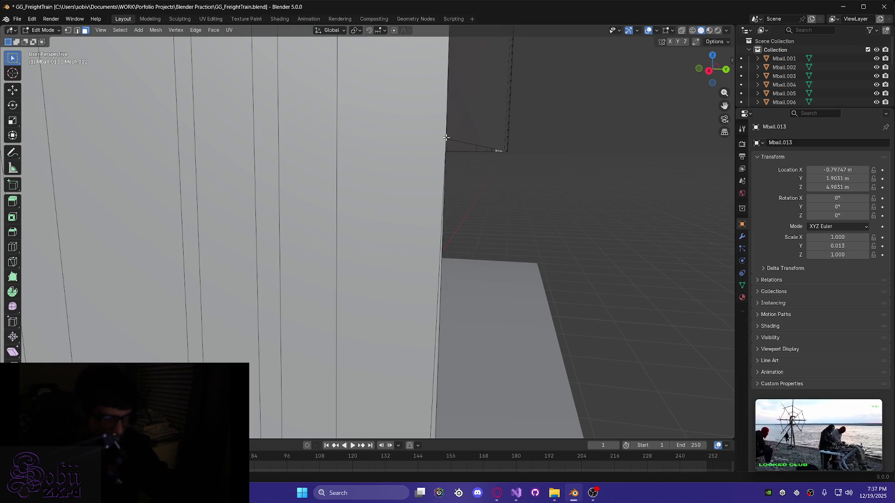
{"action": "key", "text": "k"}
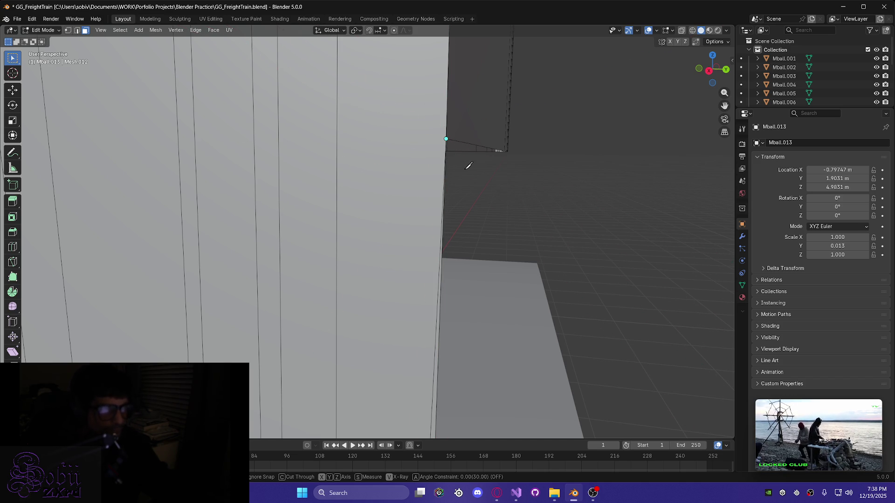
{"action": "key", "text": "Return"}
Knife-cut a straight Y-constrained line from the corner vertex to the left vertex
{"action": "mouse_move", "coordinate": [433, 167]}
{"action": "middle_mouse_down"}
{"action": "mouse_move", "coordinate": [412, 181]}
{"action": "mouse_move", "coordinate": [326, 121]}
{"action": "mouse_move", "coordinate": [260, 110]}
{"action": "mouse_move", "coordinate": [303, 105]}
{"action": "mouse_move", "coordinate": [272, 130]}
{"action": "mouse_move", "coordinate": [247, 134]}
{"action": "mouse_move", "coordinate": [297, 148]}
{"action": "mouse_move", "coordinate": [402, 148]}
{"action": "middle_mouse_up"}
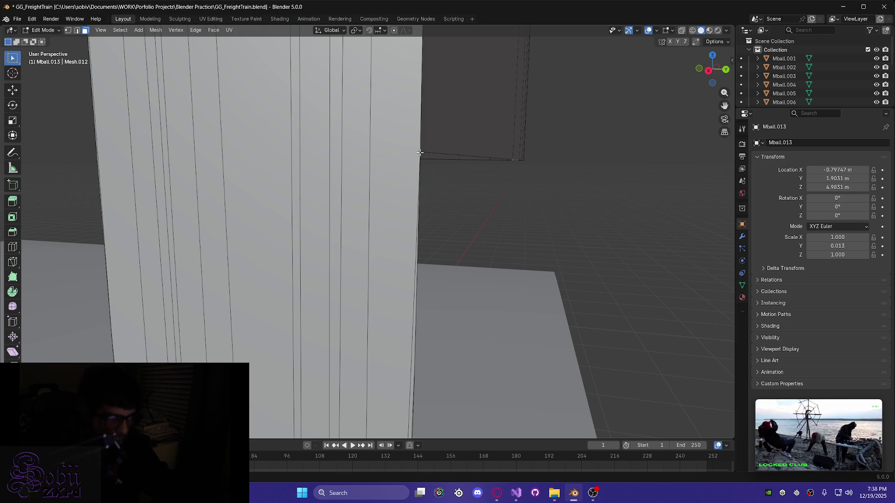
{"action": "key", "text": "k"}
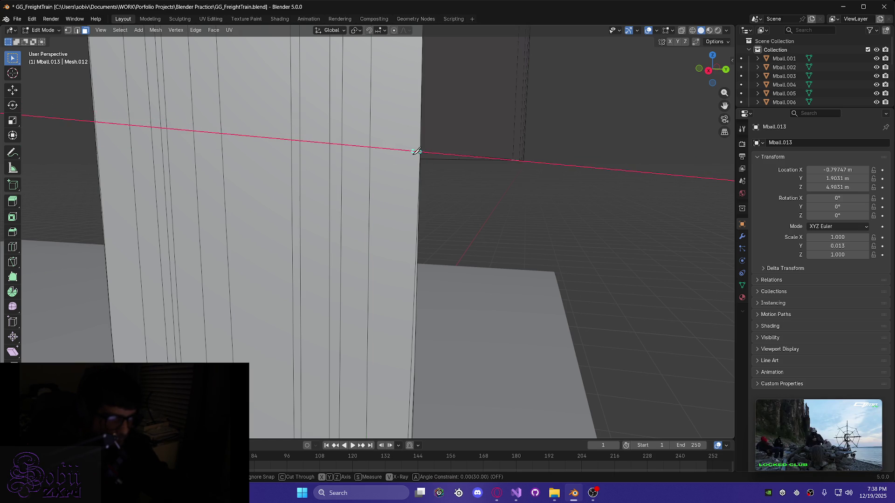
{"action": "mouse_move", "coordinate": [425, 180]}
{"action": "middle_mouse_down"}
{"action": "mouse_move", "coordinate": [363, 192]}
{"action": "mouse_move", "coordinate": [308, 183]}
{"action": "mouse_move", "coordinate": [400, 174]}
{"action": "middle_mouse_up"}
{"action": "left_click", "coordinate": [415, 152]}
{"action": "key", "text": "x"}
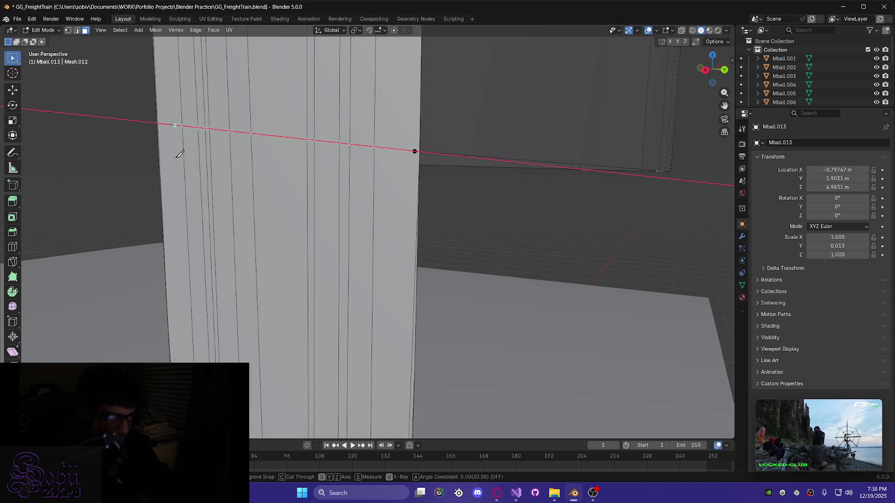
{"action": "key", "text": "y"}
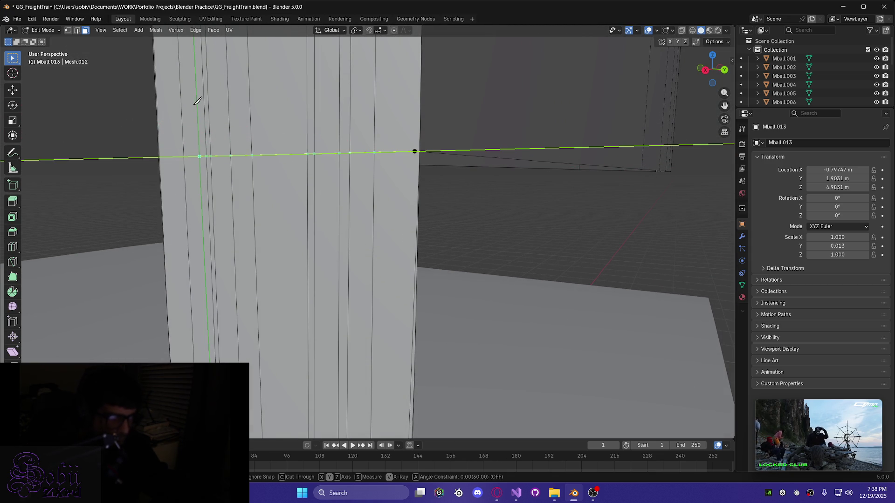
{"action": "left_click", "coordinate": [160, 158]}
{"action": "mouse_move", "coordinate": [160, 158]}
{"action": "middle_mouse_down"}
{"action": "mouse_move", "coordinate": [242, 170]}
{"action": "mouse_move", "coordinate": [321, 160]}
{"action": "mouse_move", "coordinate": [279, 172]}
{"action": "mouse_move", "coordinate": [250, 166]}
{"action": "middle_mouse_up"}
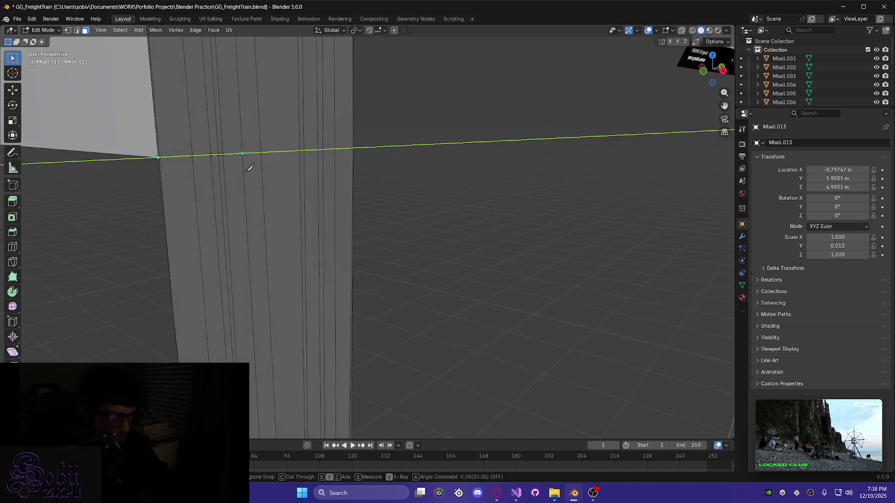
{"action": "key", "text": "Return"}
Delete the faces below the cut, then remove the leftover stray edges
{"action": "mouse_move", "coordinate": [200, 221]}
{"action": "middle_mouse_down"}
{"action": "mouse_move", "coordinate": [235, 224]}
{"action": "mouse_move", "coordinate": [140, 195]}
{"action": "mouse_move", "coordinate": [326, 226]}
{"action": "mouse_move", "coordinate": [313, 214]}
{"action": "mouse_move", "coordinate": [226, 211]}
{"action": "middle_mouse_up"}
{"action": "scroll", "coordinate": [223, 211], "scroll_direction": "down", "scroll_amount": 2}
{"action": "mouse_move", "coordinate": [166, 176]}
{"action": "left_mouse_down"}
{"action": "mouse_move", "coordinate": [346, 216]}
{"action": "mouse_move", "coordinate": [595, 297]}
{"action": "left_mouse_up"}
{"action": "mouse_move", "coordinate": [595, 297]}
{"action": "middle_mouse_down"}
{"action": "mouse_move", "coordinate": [313, 260]}
{"action": "mouse_move", "coordinate": [186, 230]}
{"action": "mouse_move", "coordinate": [145, 238]}
{"action": "mouse_move", "coordinate": [373, 250]}
{"action": "mouse_move", "coordinate": [319, 285]}
{"action": "mouse_move", "coordinate": [332, 224]}
{"action": "mouse_move", "coordinate": [209, 231]}
{"action": "mouse_move", "coordinate": [167, 277]}
{"action": "mouse_move", "coordinate": [228, 282]}
{"action": "mouse_move", "coordinate": [355, 266]}
{"action": "middle_mouse_up"}
{"action": "key", "text": "x"}
{"action": "left_click", "coordinate": [307, 289]}
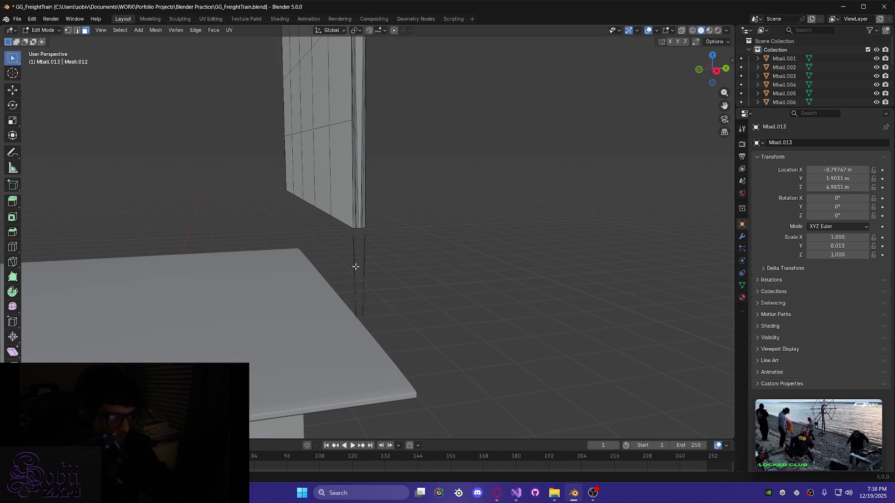
{"action": "key", "text": "x"}
{"action": "left_click", "coordinate": [387, 291]}
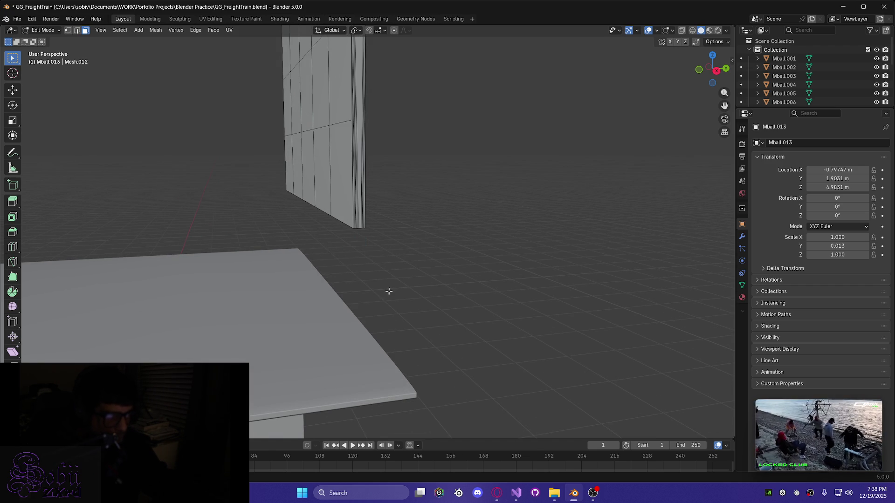